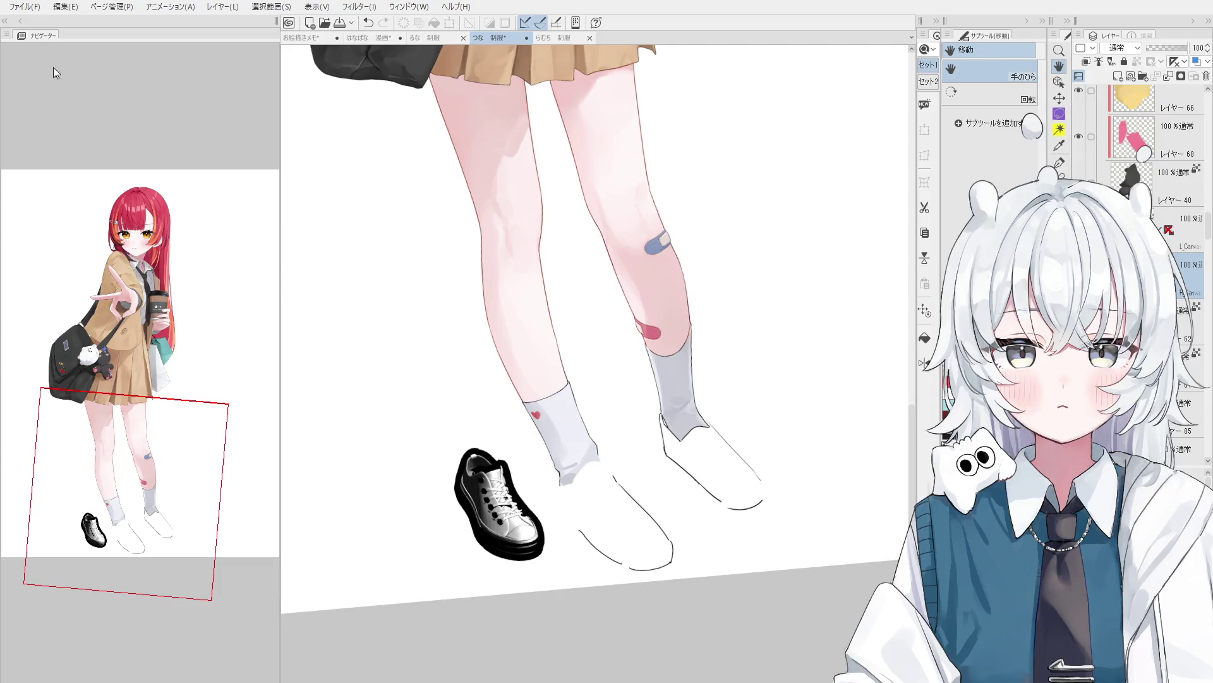
Switch from the Hand tool to the Operation tool's Object sub tool to handle the 3D sneaker.
scroll(537, 525, "up", 1)
left_click(420, 9)
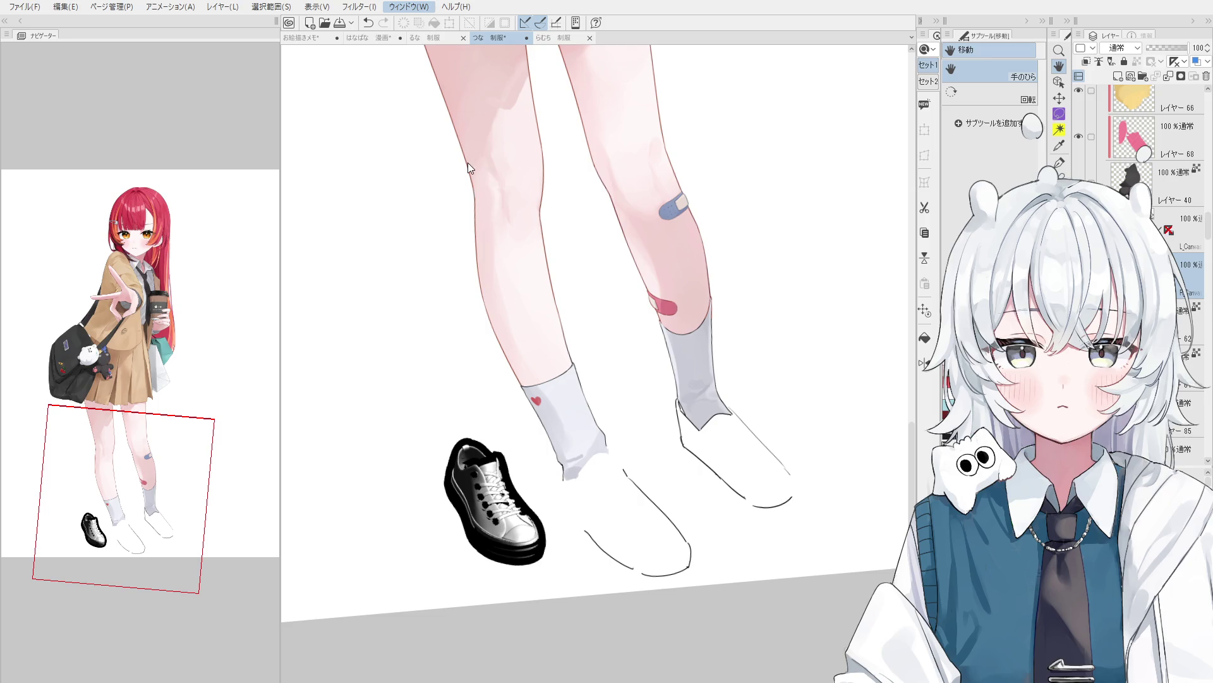
key("o")
left_click(1009, 95)
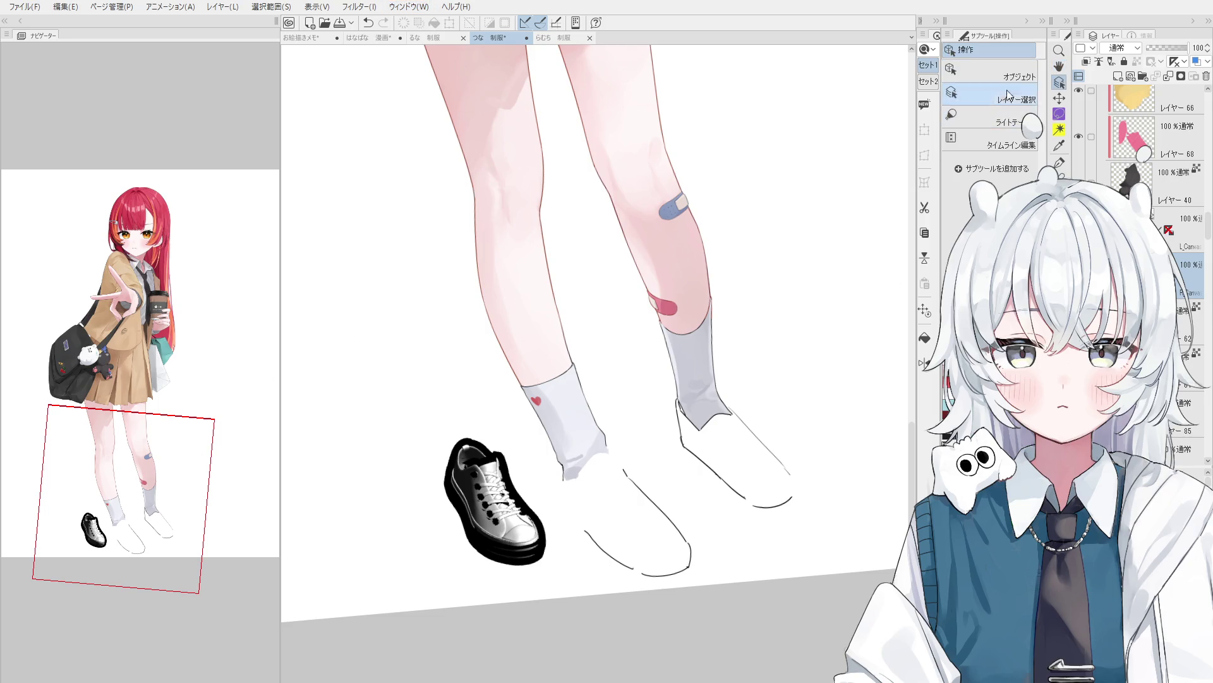
left_click(998, 67)
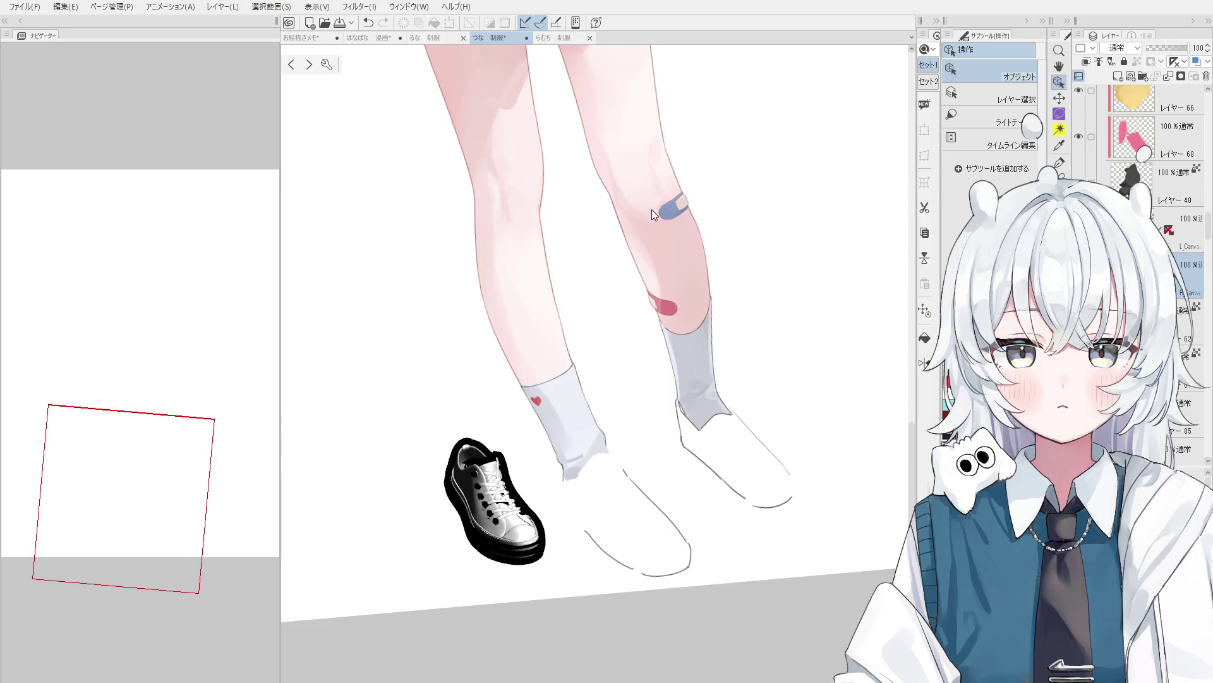
Level the tilted canvas rotation and return to the Operation > Object tool.
scroll(702, 136, "up", 2)
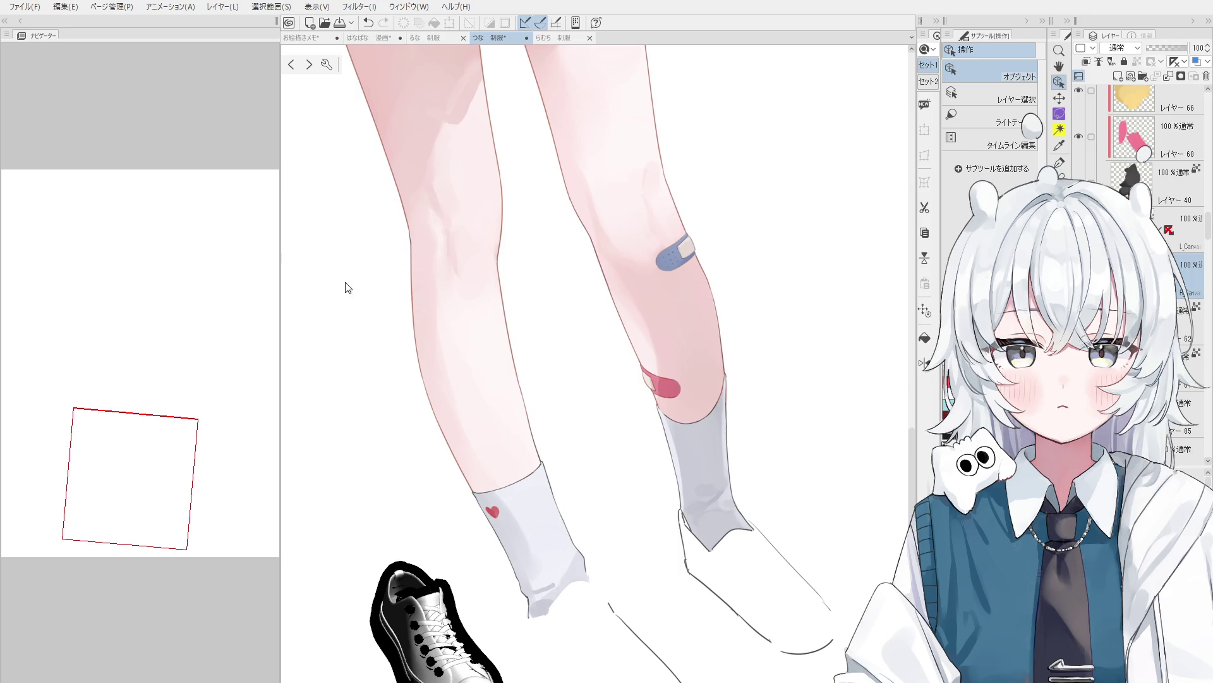
scroll(659, 530, "down", 1)
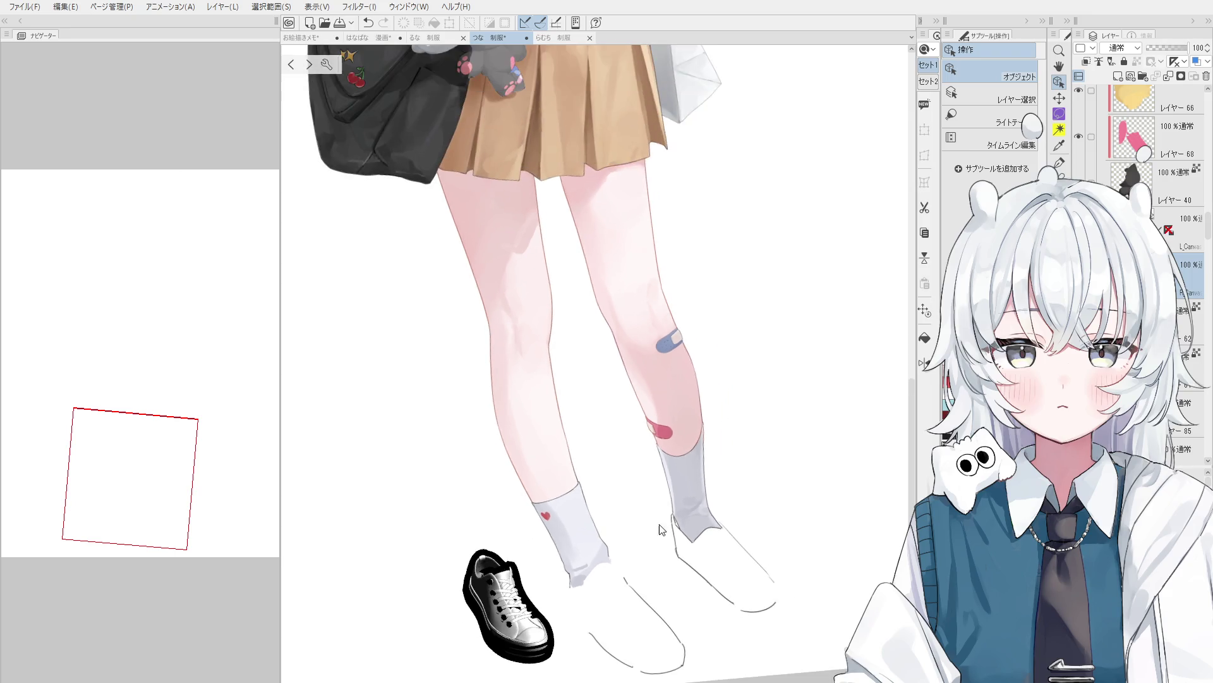
scroll(621, 497, "down", 1)
key("h")
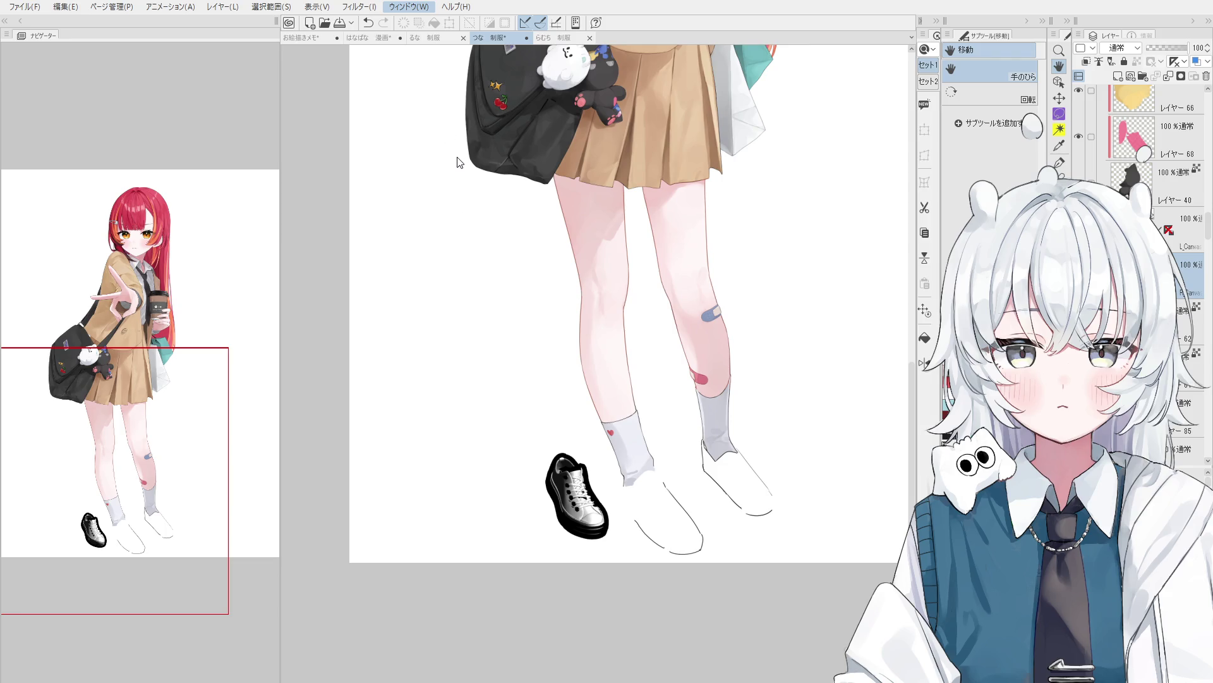
key("o")
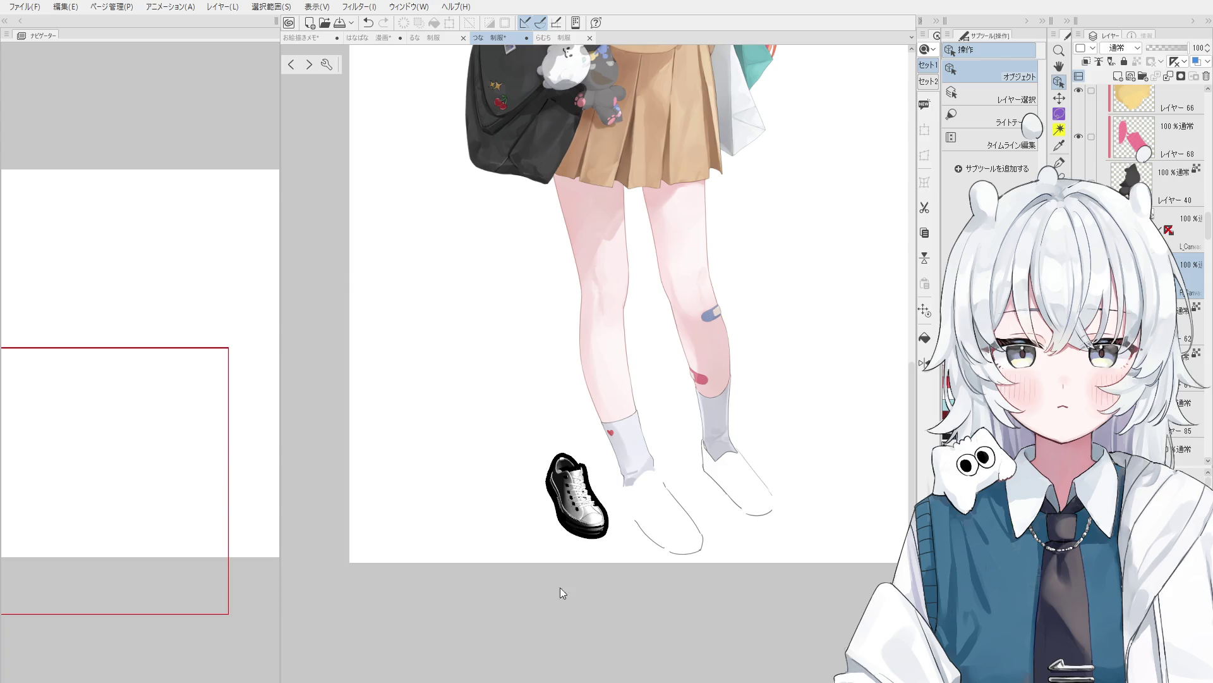
scroll(596, 465, "up", 3)
Select the 3D sneaker, rotate and enlarge it, and move it left toward the girl's foot.
scroll(588, 442, "up", 2)
scroll(583, 485, "up", 2)
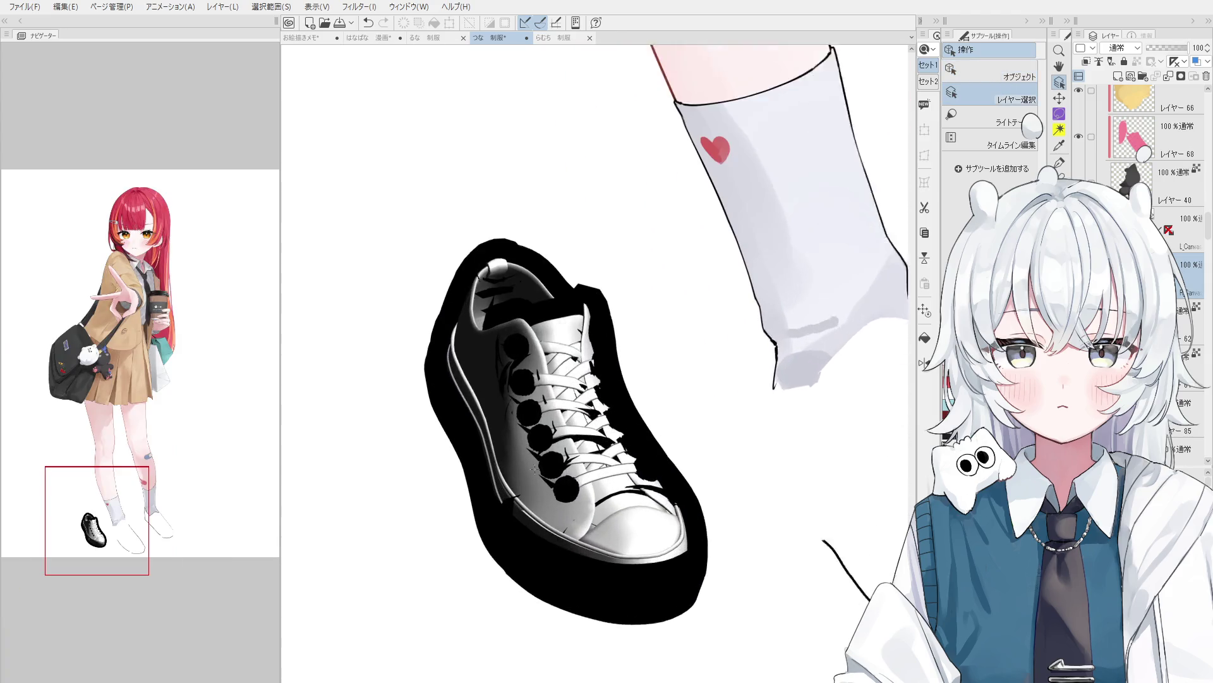
scroll(766, 524, "down", 1)
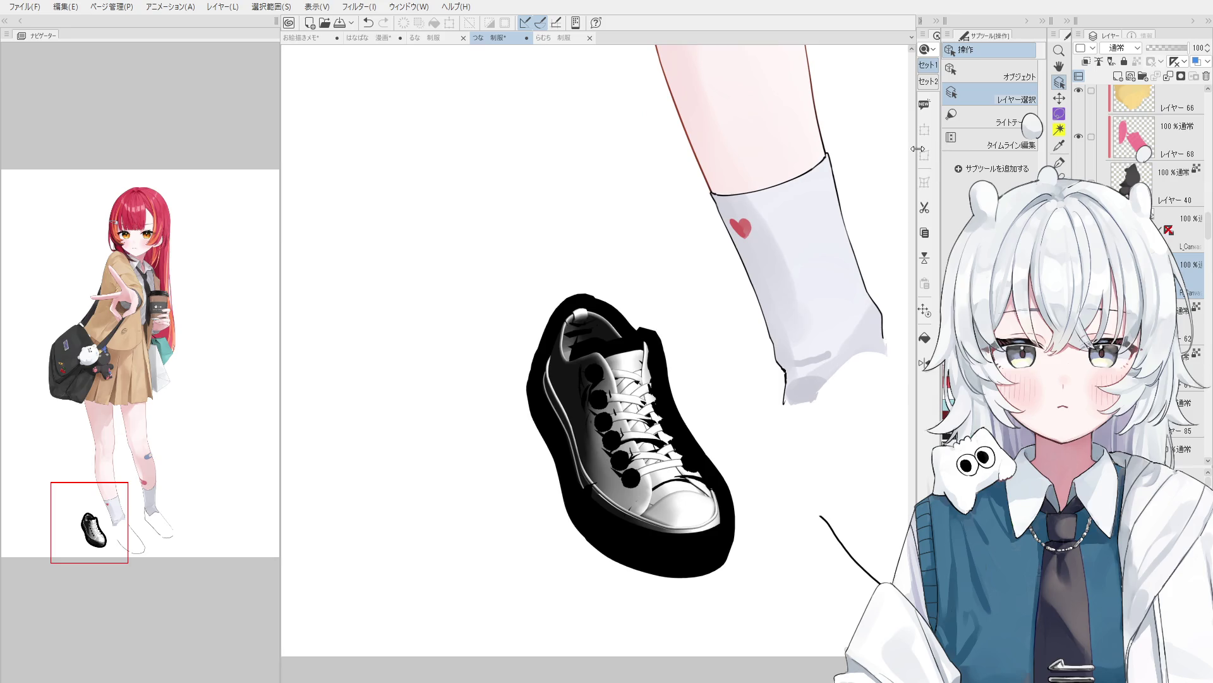
left_click(981, 74)
left_click_drag(612, 411, 542, 474)
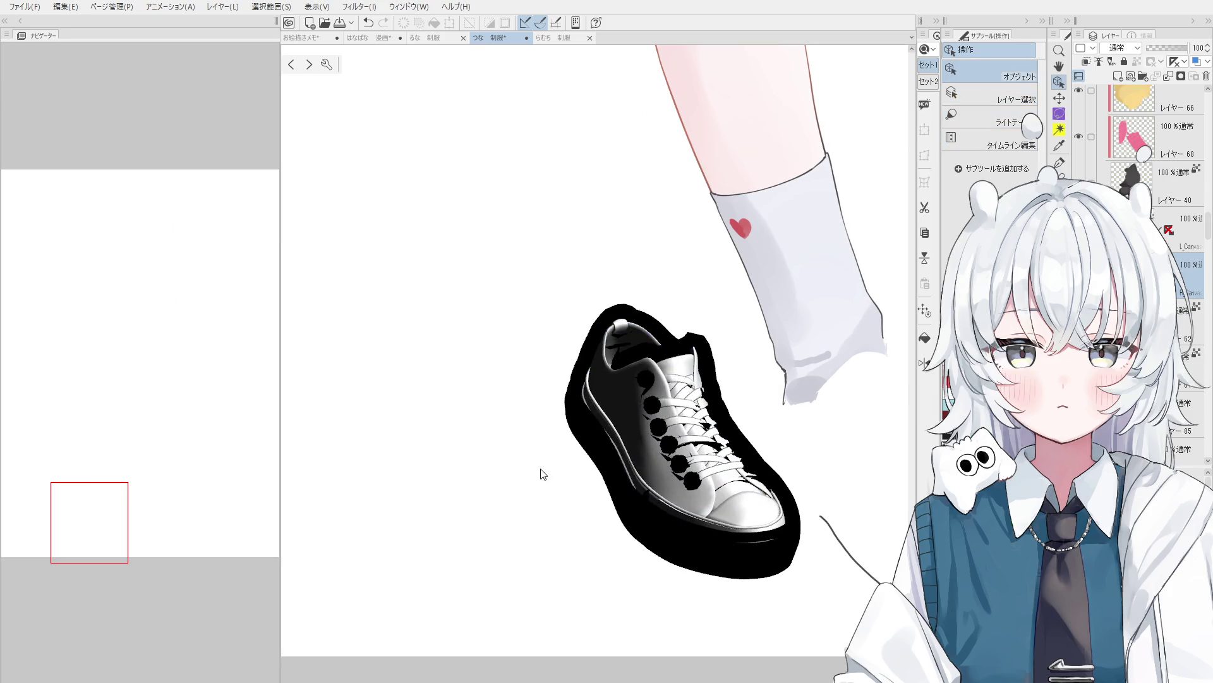
scroll(542, 474, "down", 2)
scroll(775, 481, "down", 1)
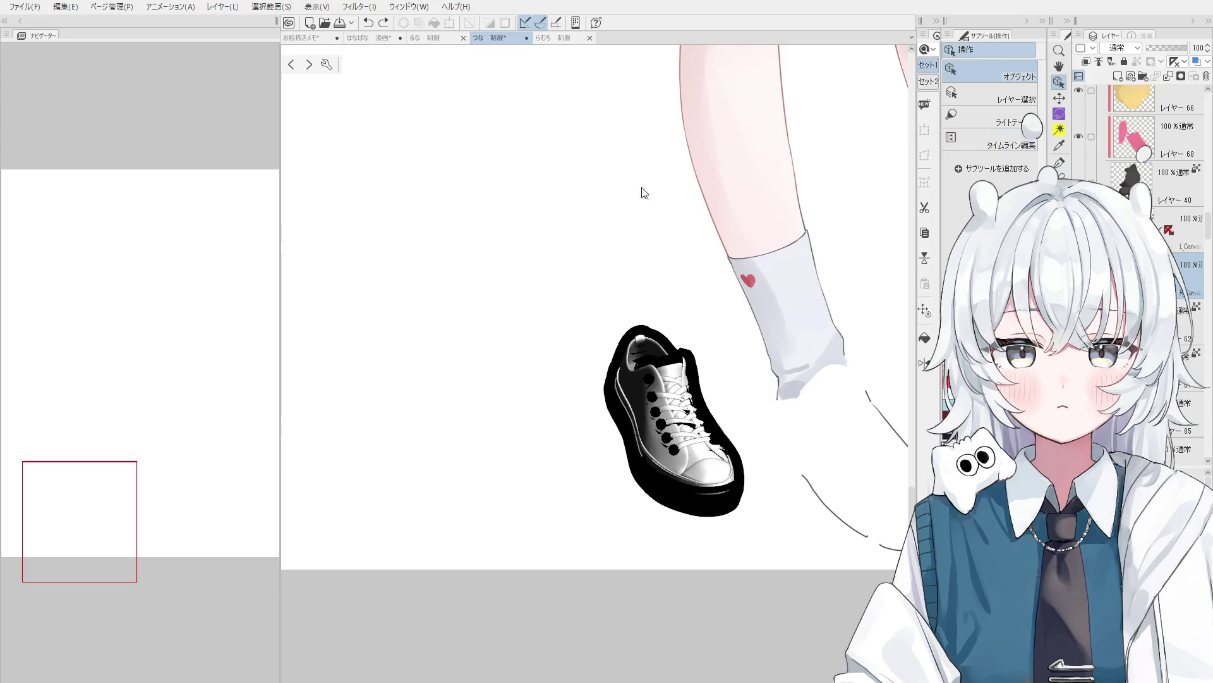
left_click(684, 446)
scroll(773, 388, "down", 2)
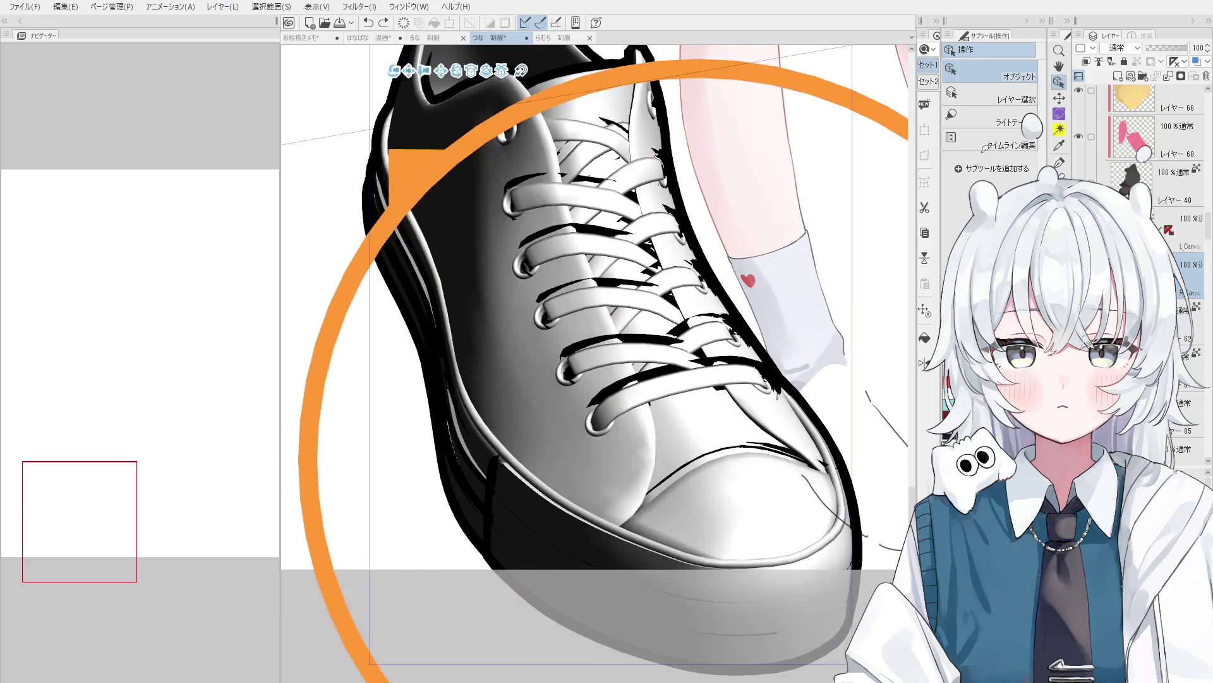
mouse_move(788, 384)
left_mouse_down()
mouse_move(790, 301)
mouse_move(839, 244)
left_mouse_up()
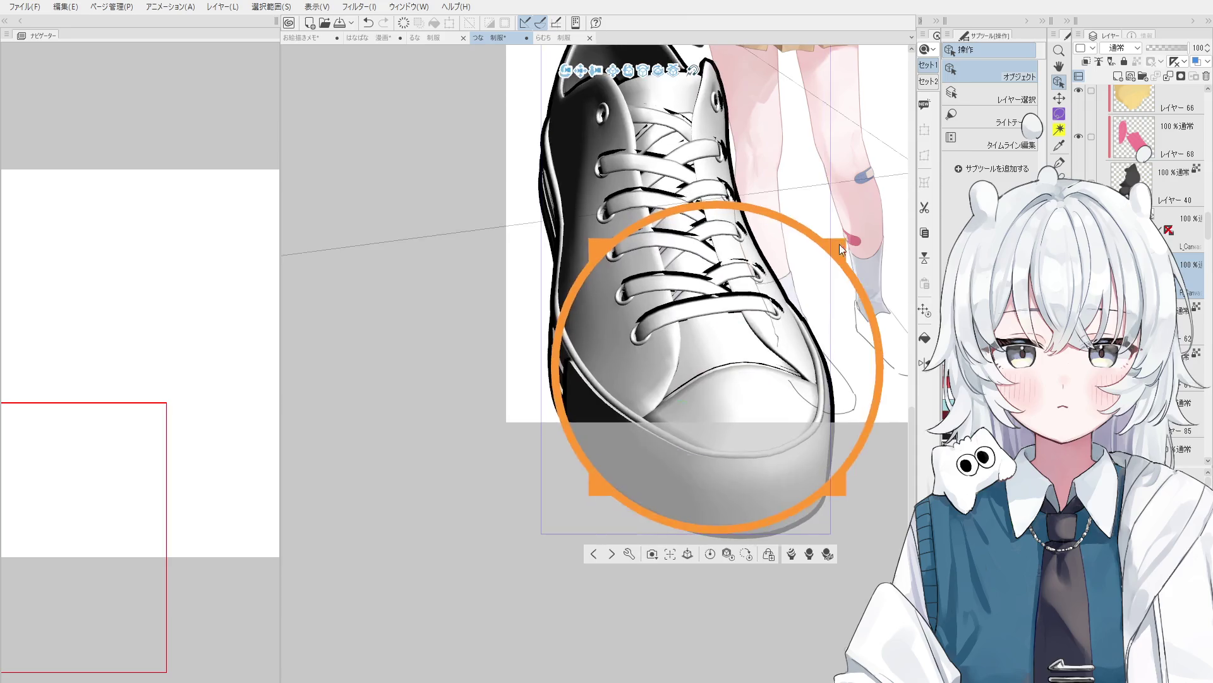
mouse_move(731, 352)
left_mouse_down()
mouse_move(786, 270)
mouse_move(879, 207)
left_mouse_up()
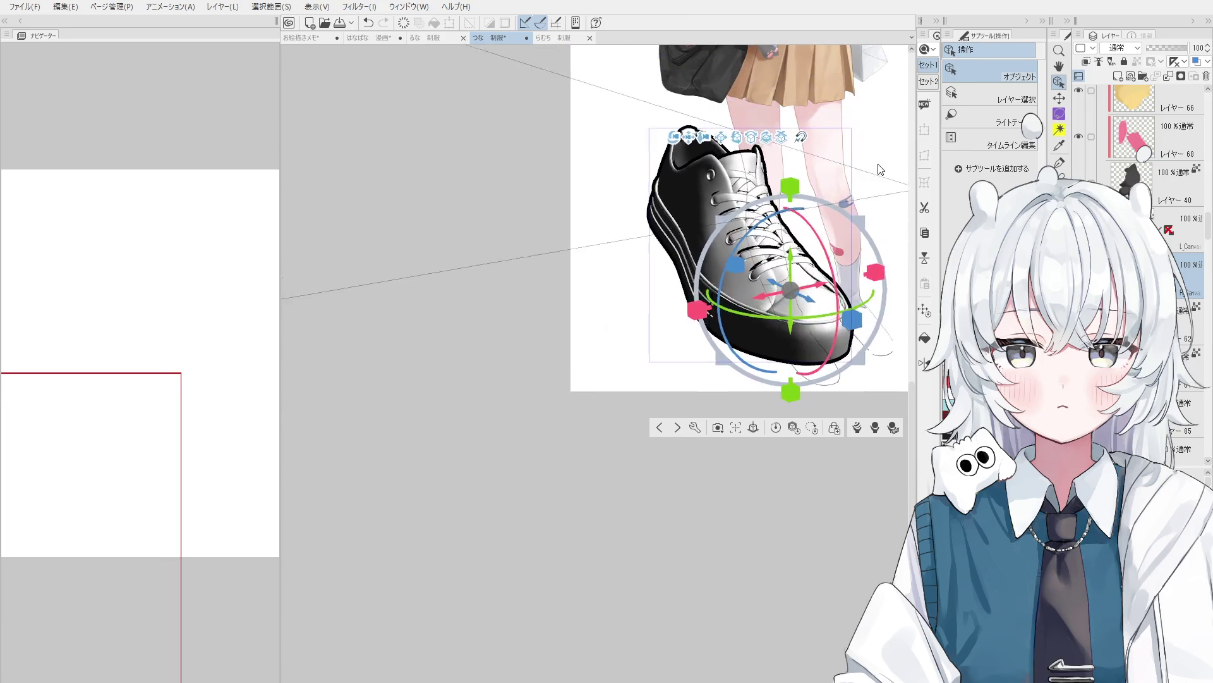
left_click_drag(793, 292, 722, 293)
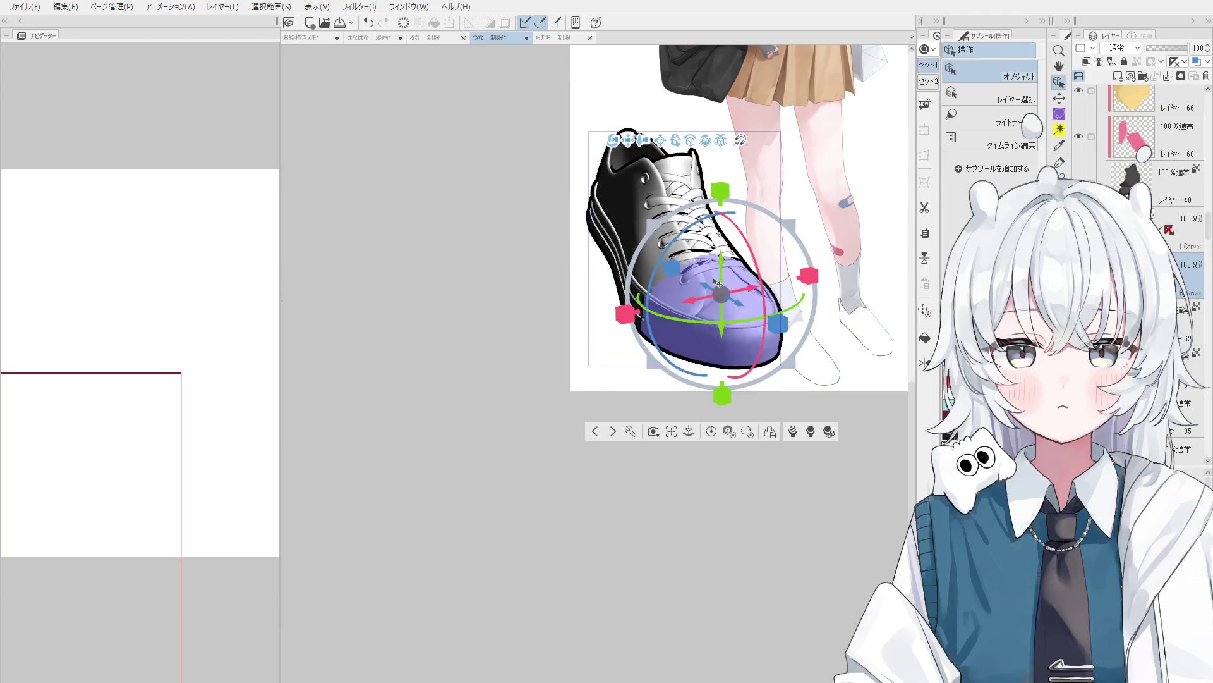
Fine-tune the sneaker's angle to match the foot, then lower its layer opacity.
key("h")
left_click_drag(781, 252, 604, 492)
key("o")
left_click(545, 475)
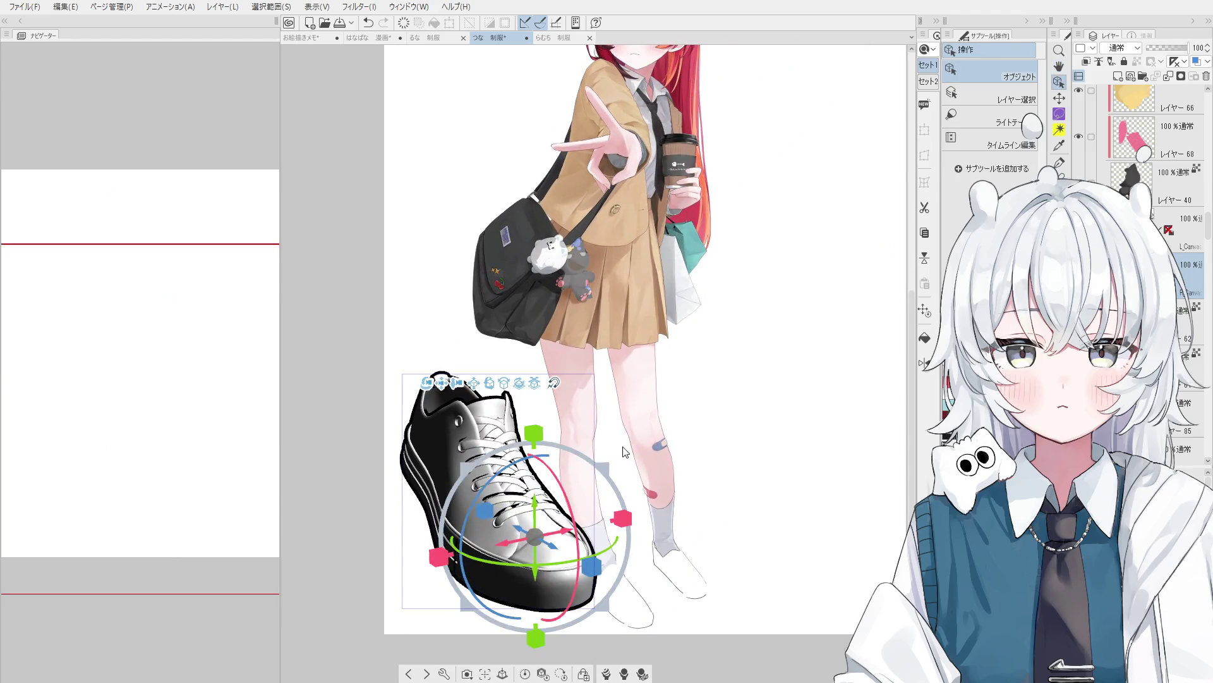
left_click_drag(545, 475, 718, 474)
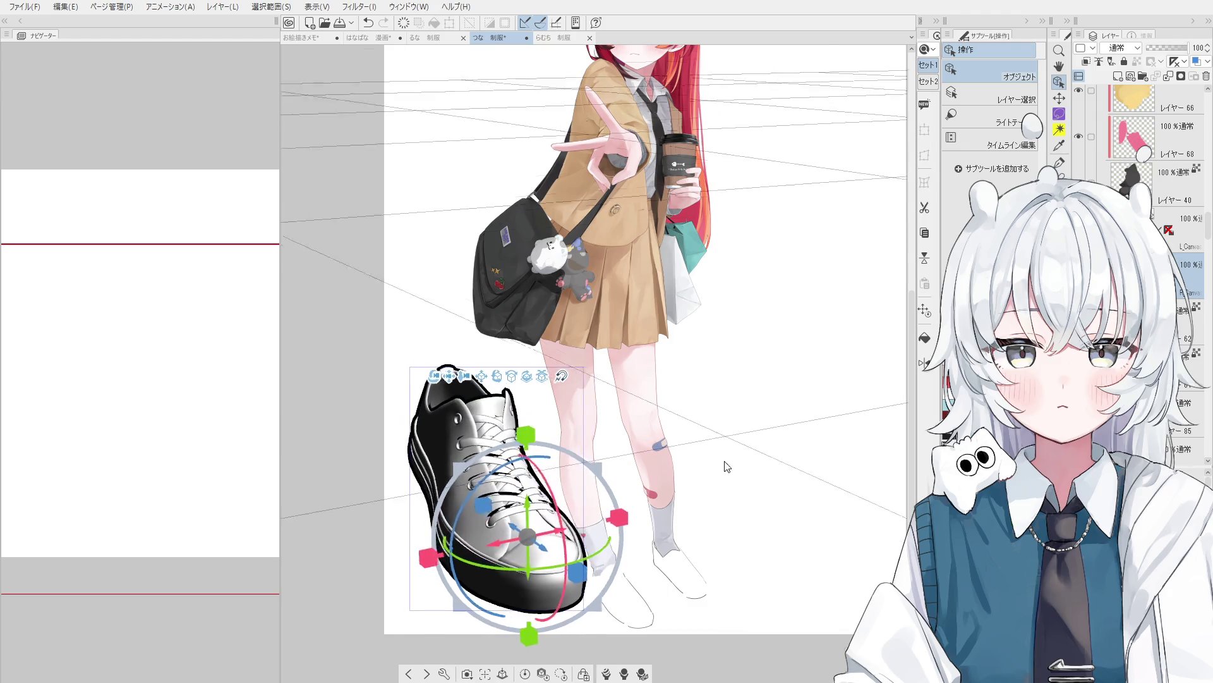
left_click_drag(565, 567, 574, 411)
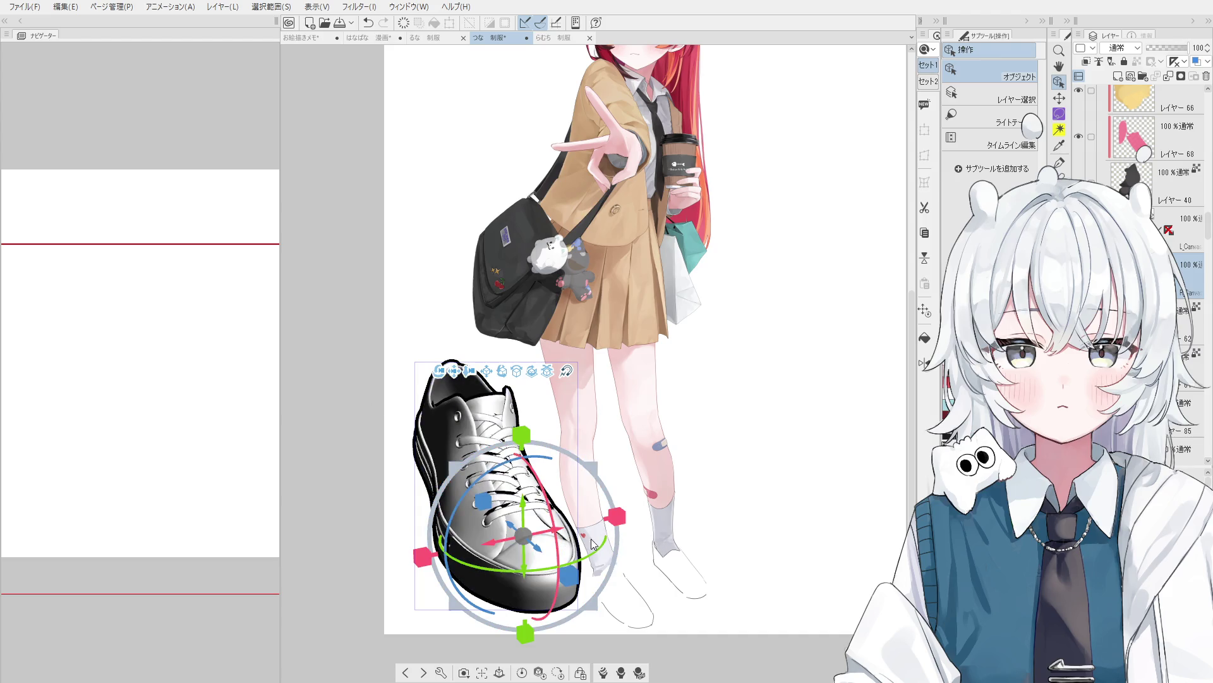
mouse_move(481, 505)
left_mouse_down()
mouse_move(463, 495)
mouse_move(568, 460)
left_mouse_up()
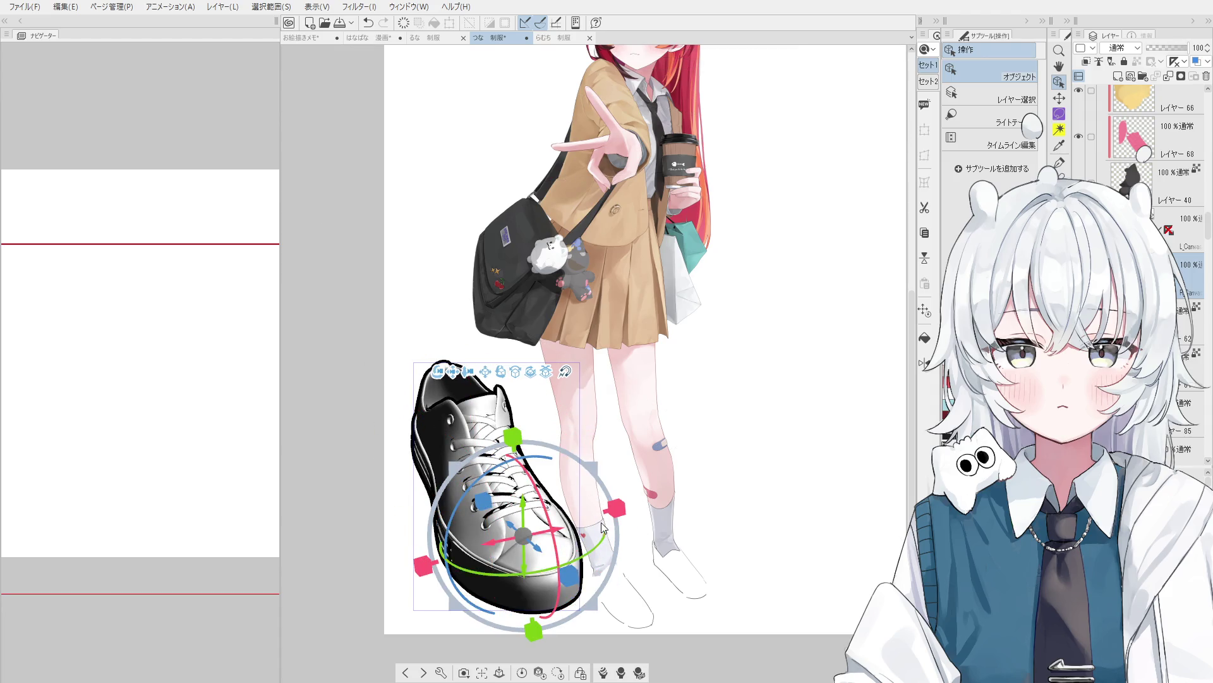
left_click(1155, 49)
Add a new raster layer above the faded sneaker for the line art.
left_click(1119, 77)
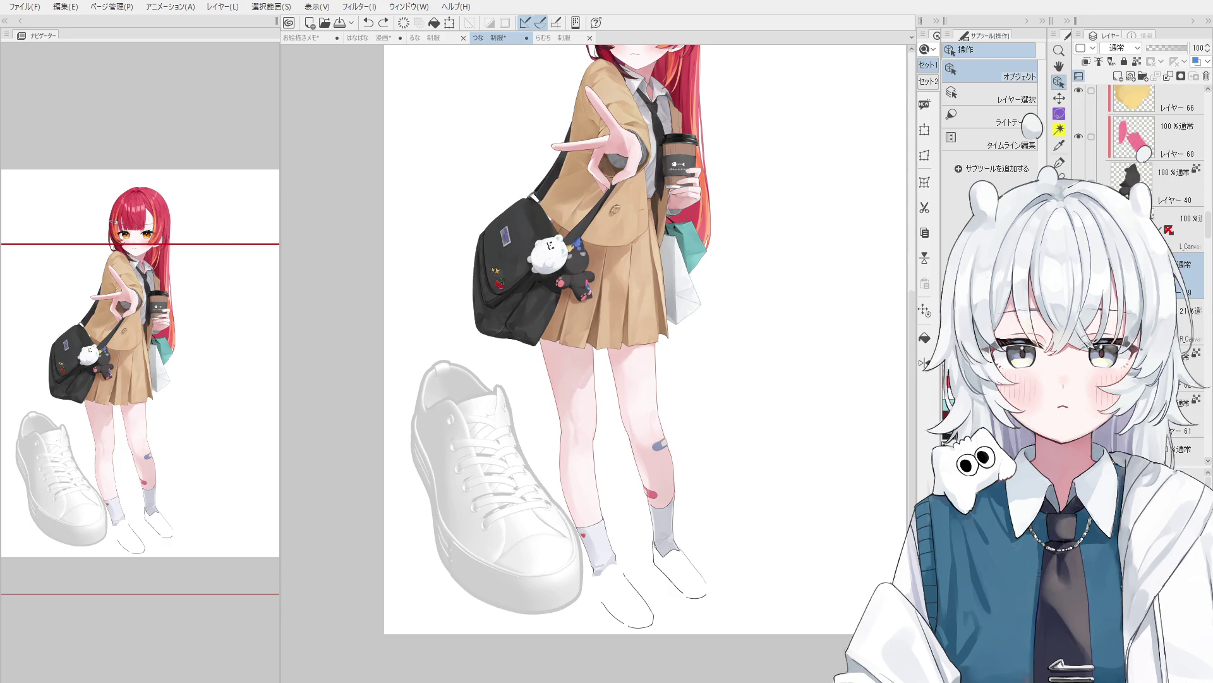
scroll(569, 316, "up", 3)
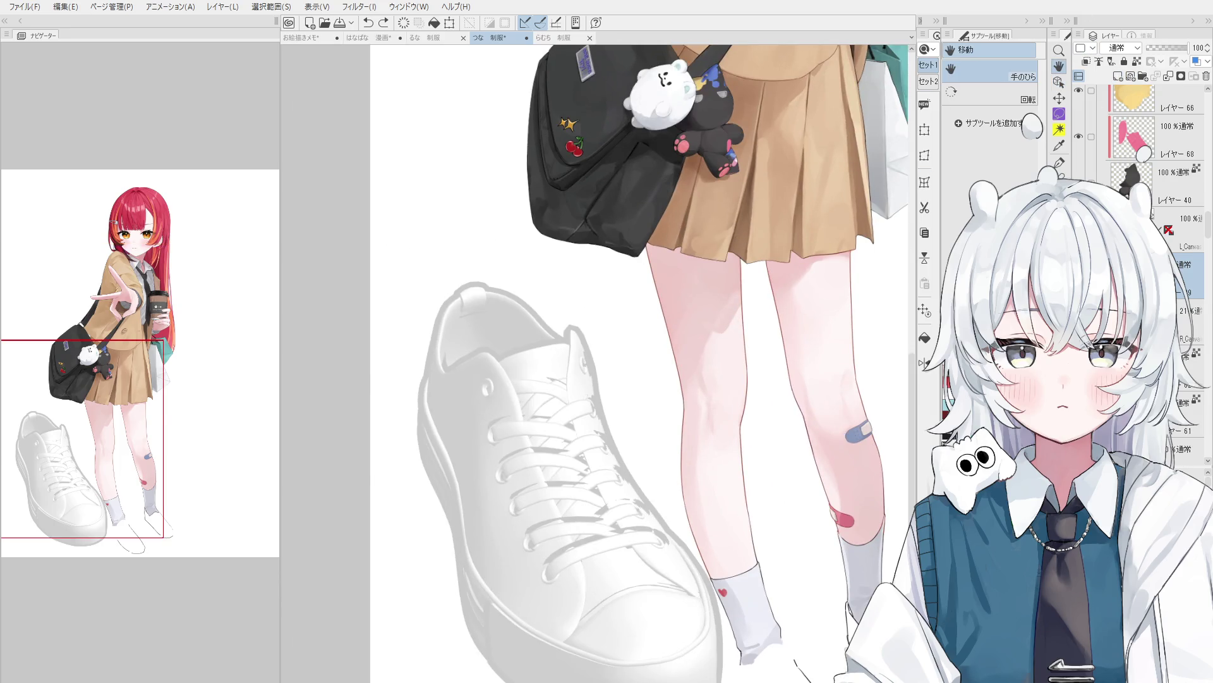
Ink the sneaker's left side edge and the lower-left edge of the sole.
scroll(569, 354, "up", 3)
left_click_drag(436, 333, 449, 483)
key("ctrl+z")
scroll(440, 409, "down", 1)
scroll(441, 409, "down", 1)
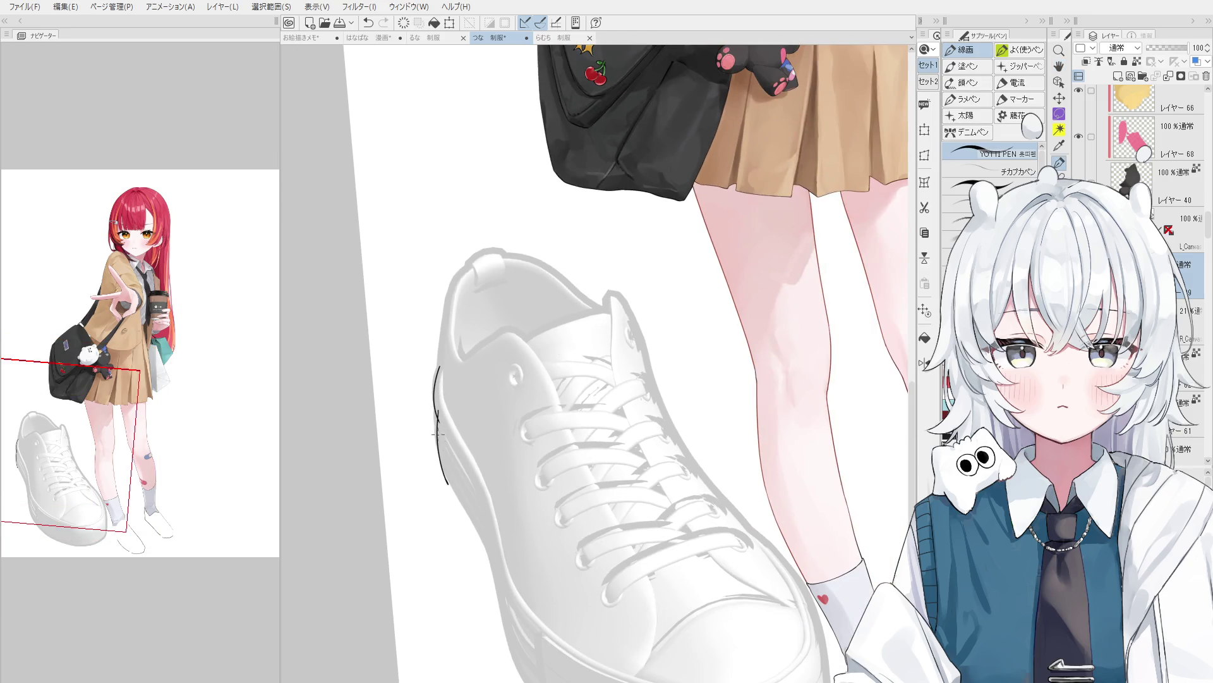
scroll(439, 434, "down", 2)
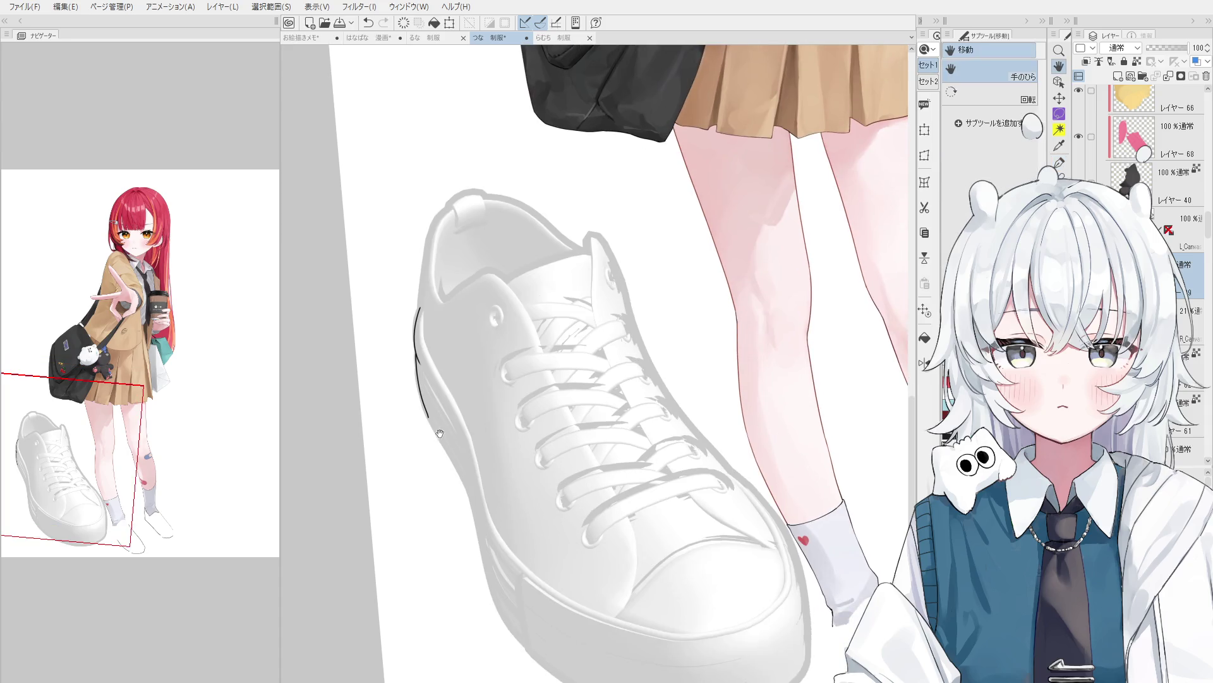
scroll(440, 434, "down", 1)
left_click_drag(420, 403, 477, 532)
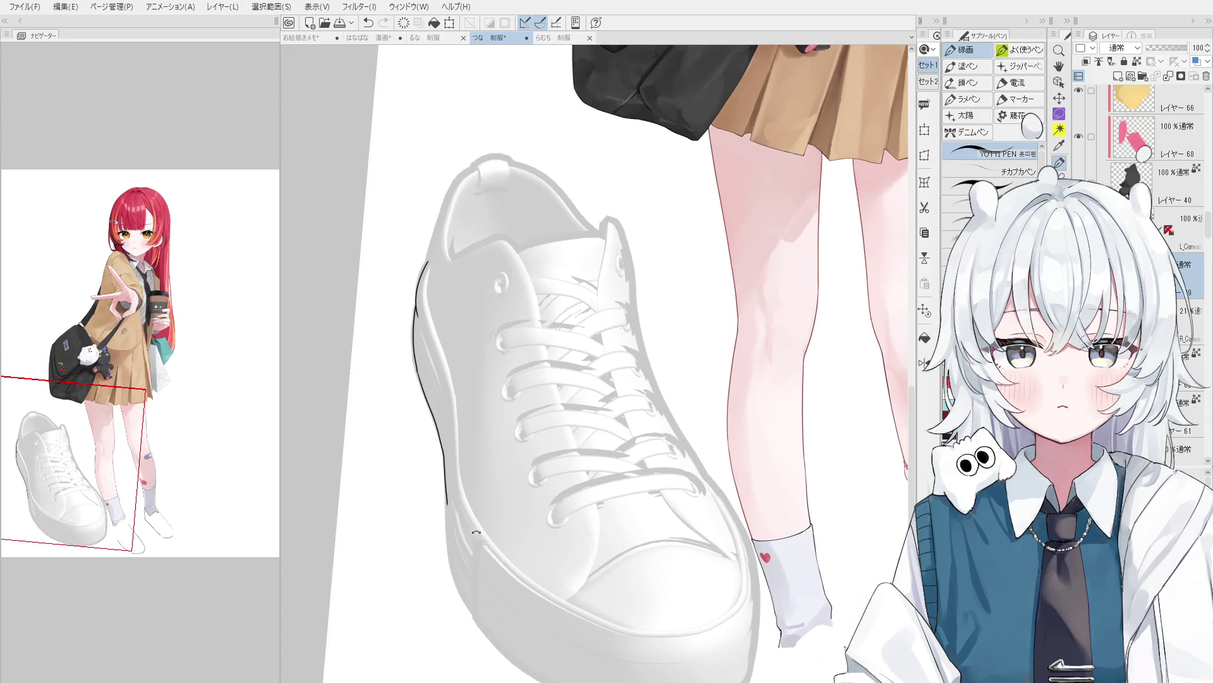
scroll(476, 532, "down", 1)
left_click_drag(430, 383, 450, 527)
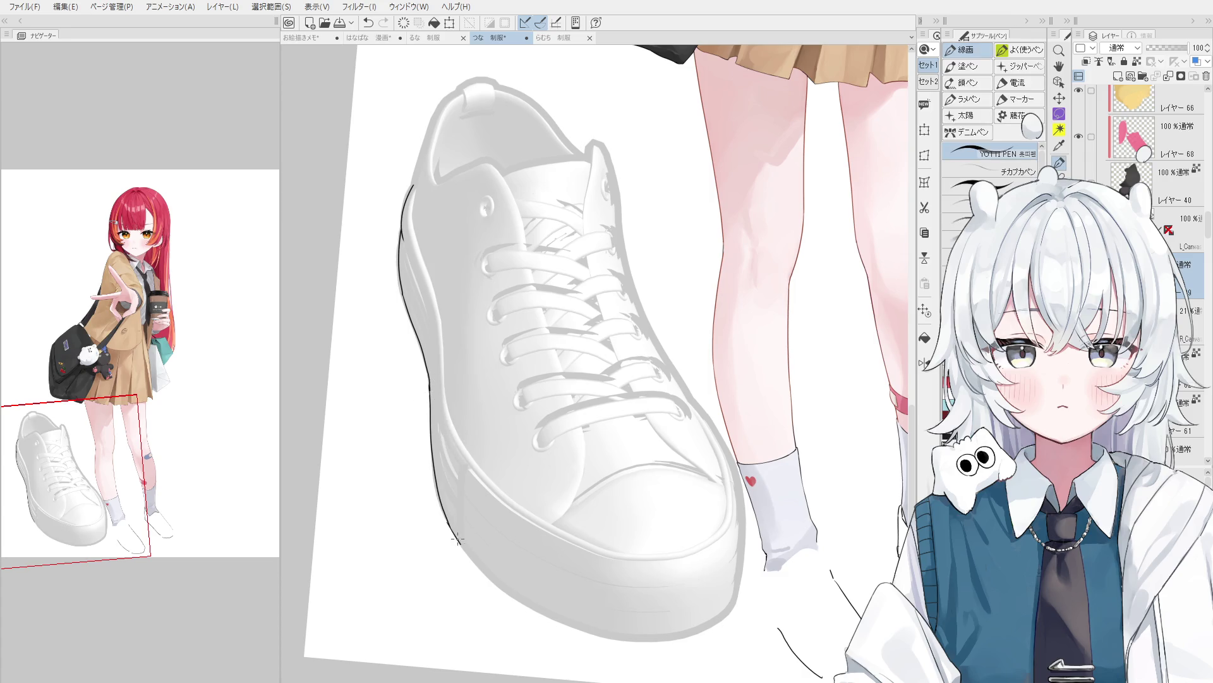
left_click_drag(407, 487, 505, 606)
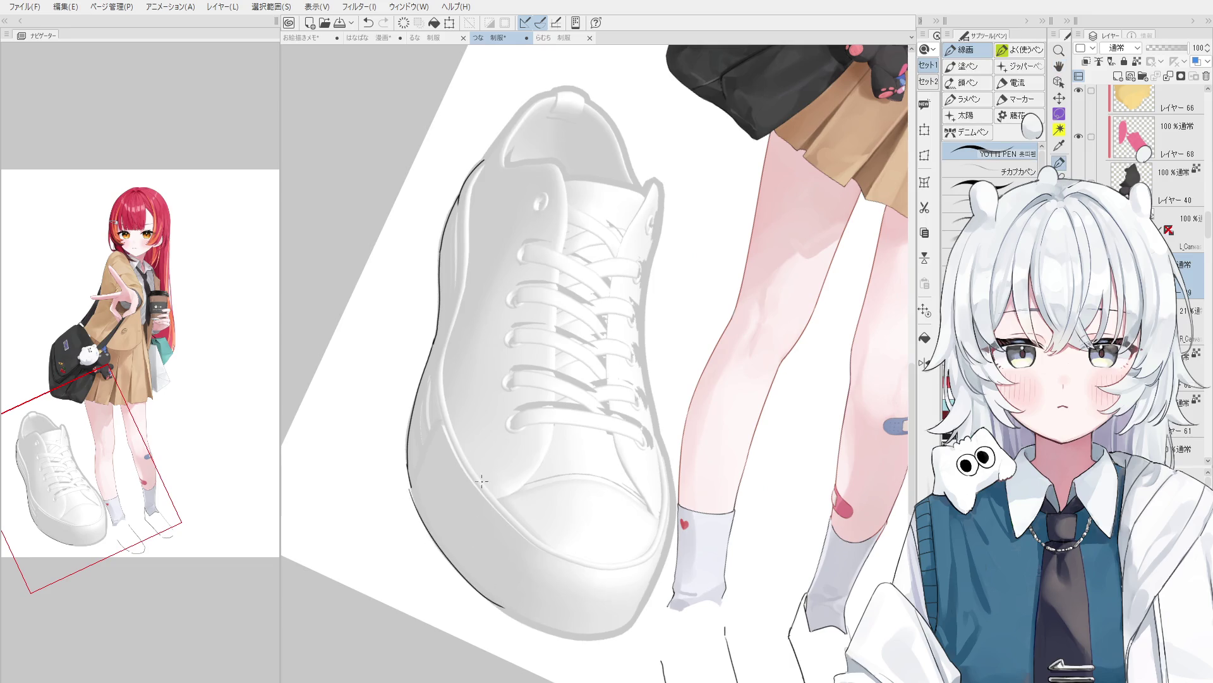
key("ctrl+z")
mouse_move(411, 489)
left_mouse_down()
mouse_move(434, 541)
mouse_move(512, 614)
left_mouse_up()
Ink the sneaker's upper-left outline along the heel tab, rotating the canvas as needed.
mouse_move(446, 382)
left_mouse_down()
mouse_move(472, 278)
mouse_move(509, 270)
mouse_move(520, 322)
left_mouse_up()
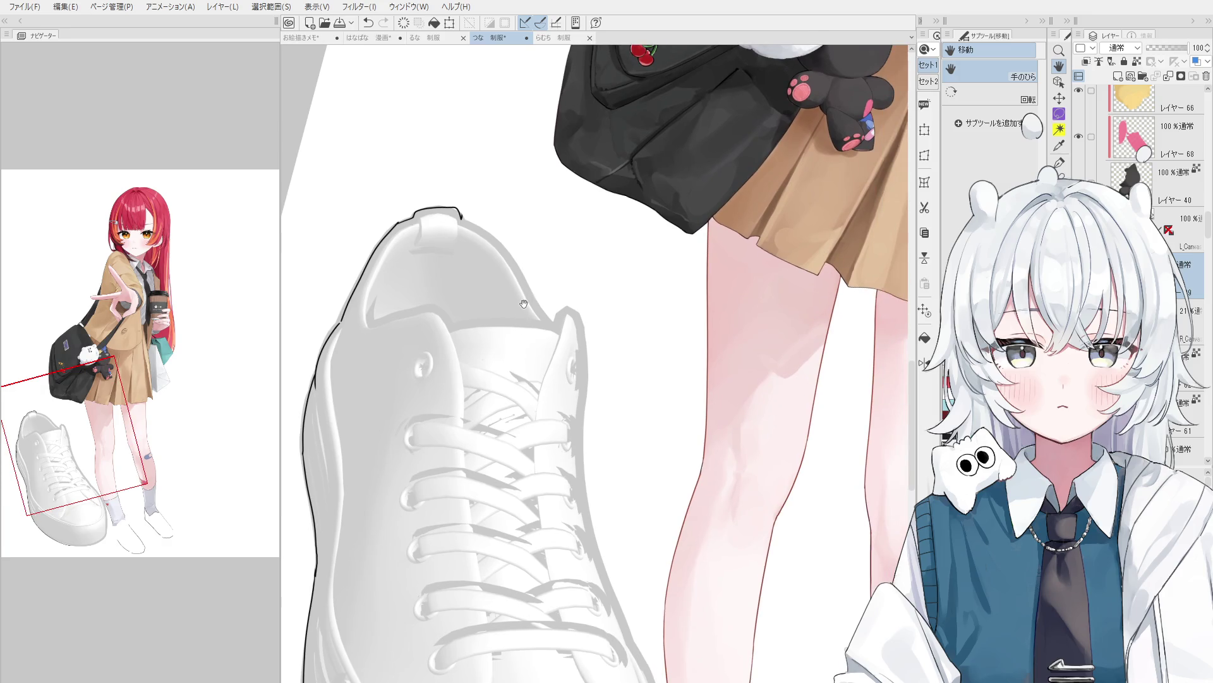
mouse_move(524, 305)
left_mouse_down()
mouse_move(508, 304)
mouse_move(494, 278)
left_mouse_up()
key("e")
scroll(486, 323, "up", 2)
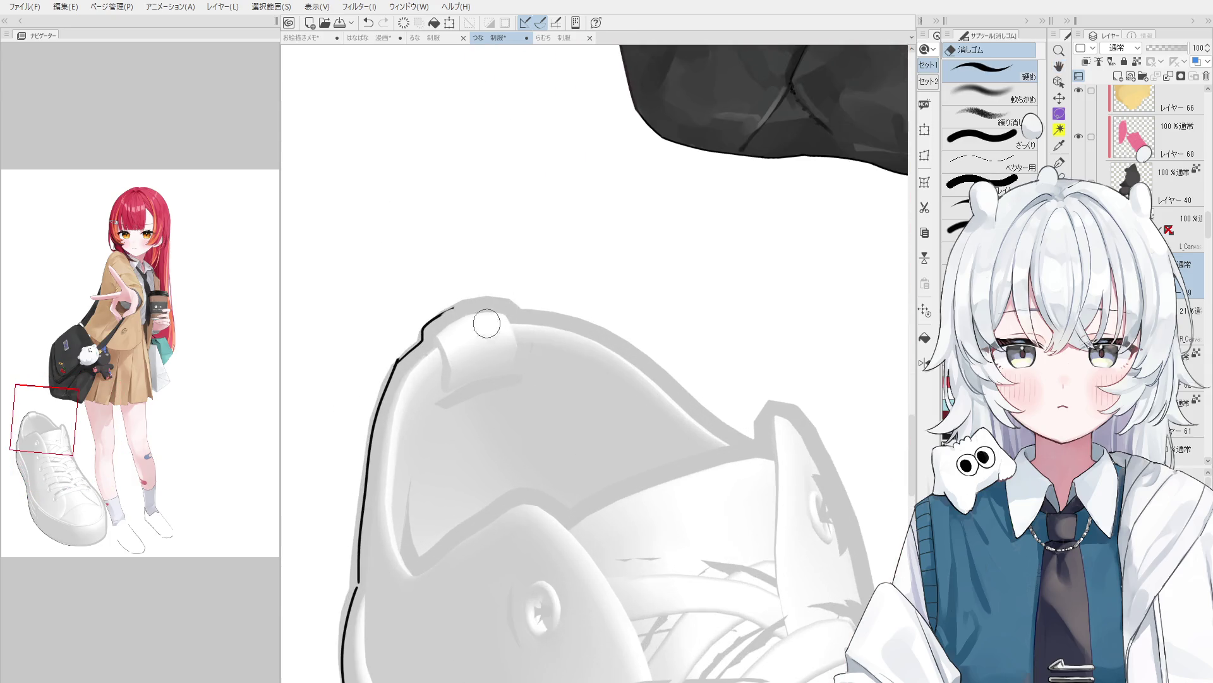
key("minus")
key("p")
key("ctrl+z")
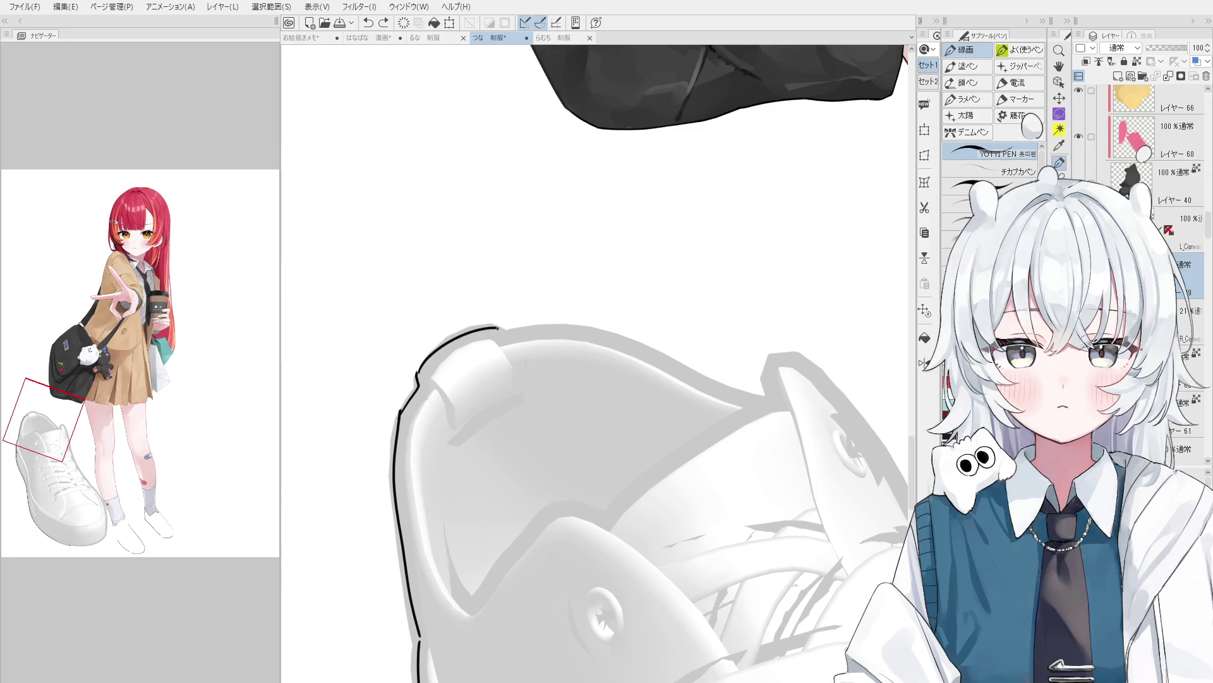
left_click_drag(415, 377, 486, 327)
left_click_drag(417, 373, 496, 328)
key("ctrl+z")
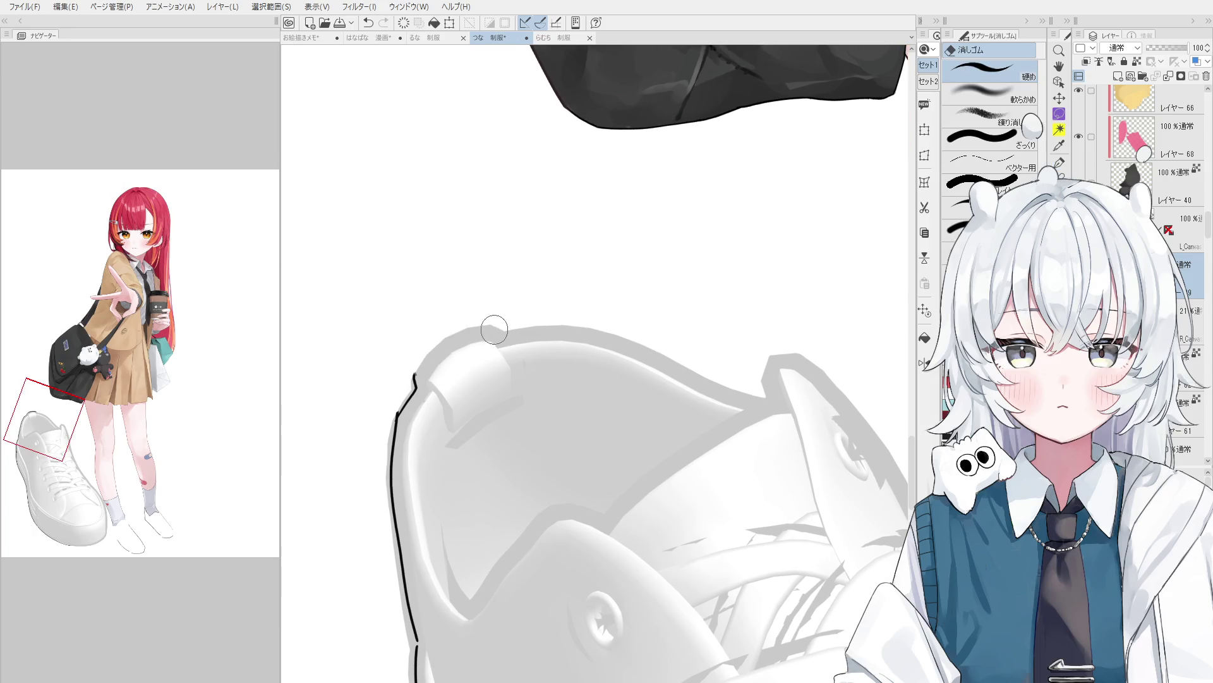
left_click_drag(415, 376, 499, 327)
key("asciicircum")
key("asciicircum")
key("asciicircum")
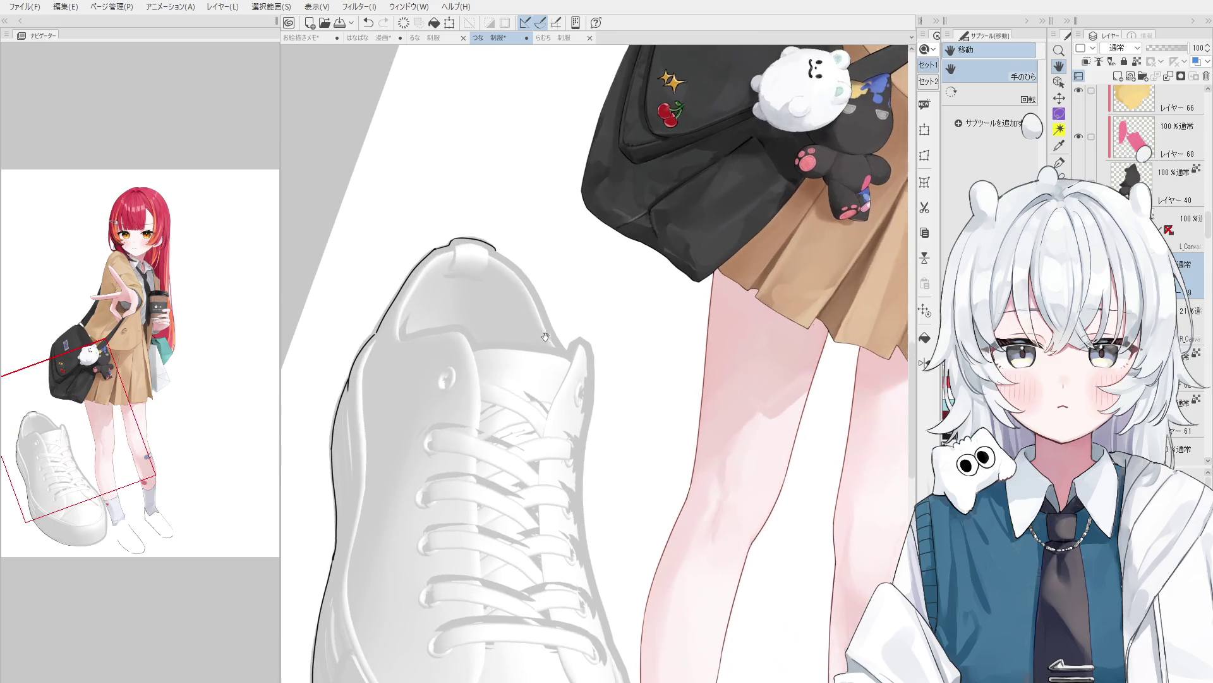
Ink the tongue's edge and the sneaker's right side, then straighten the view.
mouse_move(494, 246)
left_mouse_down()
mouse_move(585, 407)
mouse_move(573, 343)
mouse_move(587, 406)
left_mouse_up()
key("minus")
key("minus")
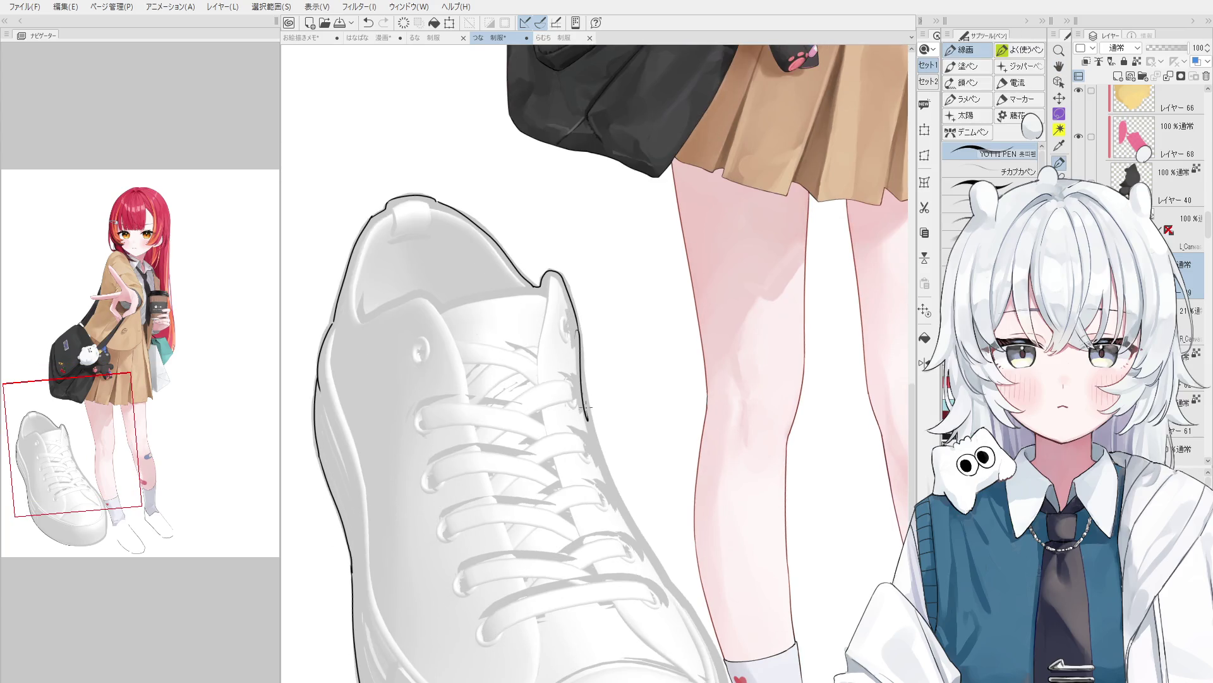
key("ctrl+z")
left_click_drag(579, 335, 591, 452)
key("minus")
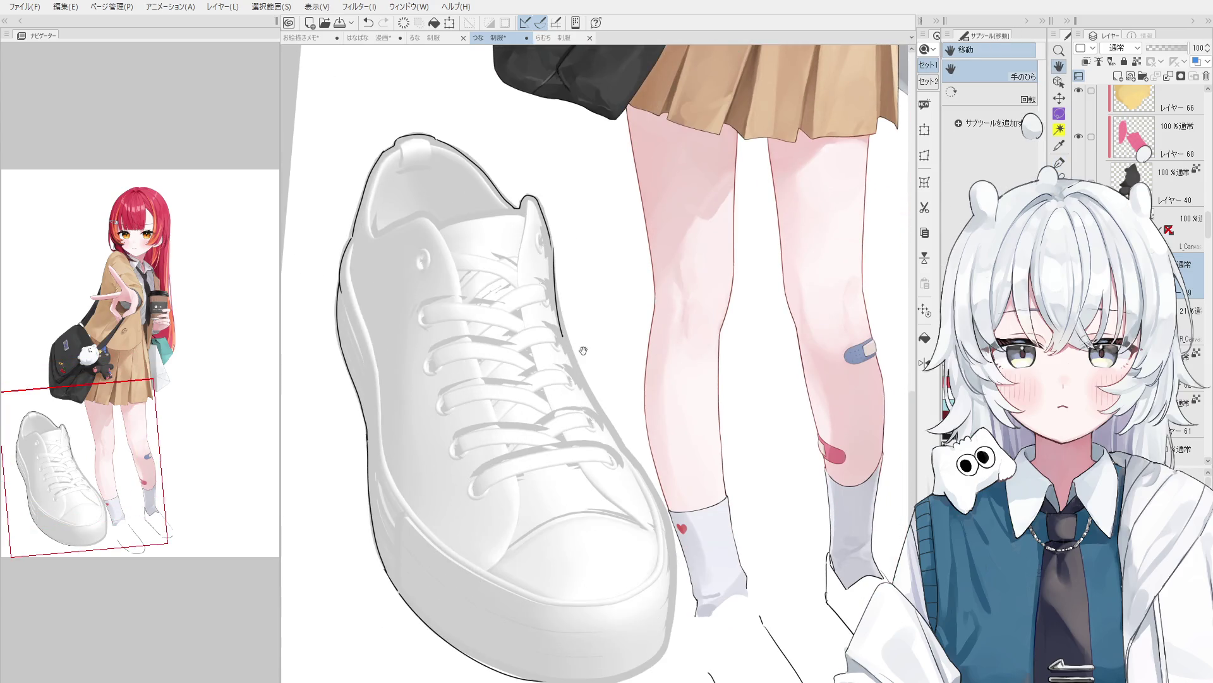
mouse_move(587, 348)
left_mouse_down()
mouse_move(568, 266)
mouse_move(575, 346)
left_mouse_up()
key("ctrl+z")
mouse_move(570, 288)
left_mouse_down()
mouse_move(591, 404)
mouse_move(645, 520)
left_mouse_up()
scroll(604, 423, "up", 2)
key("ctrl+z")
key("ctrl+z")
left_click_drag(612, 454, 645, 431)
key("e")
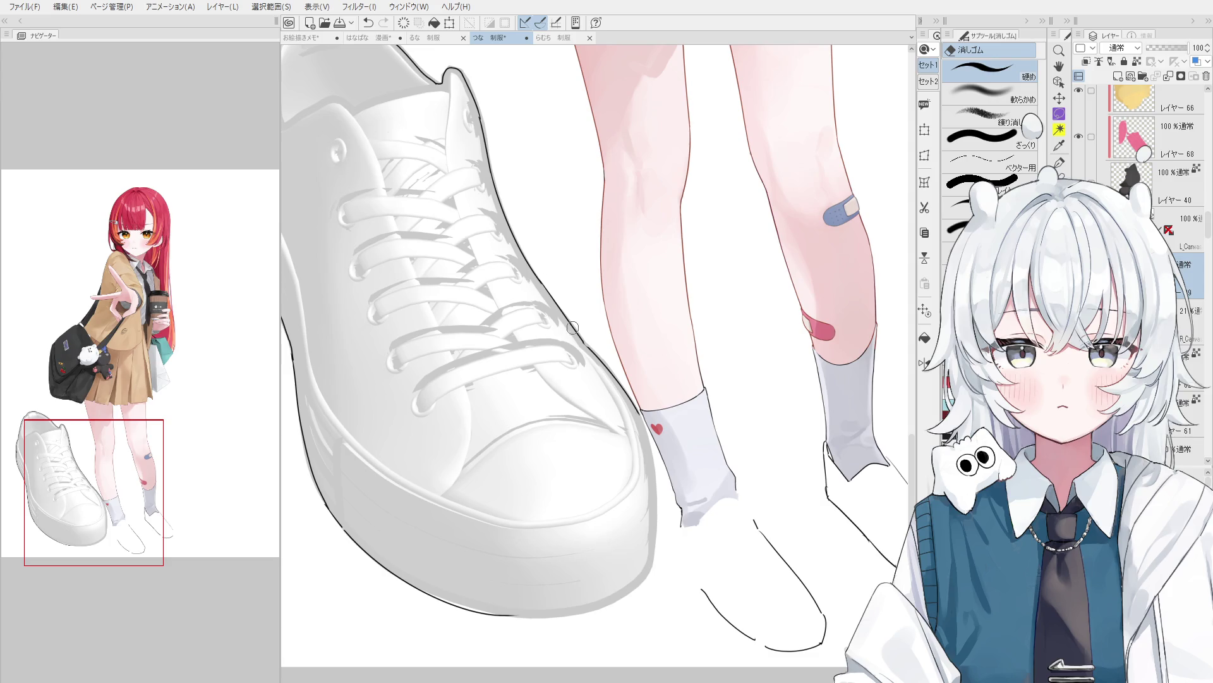
Zoom in and extend the shoe-edge ink line downward toward the toe, retrying the stroke.
scroll(645, 429, "up", 1)
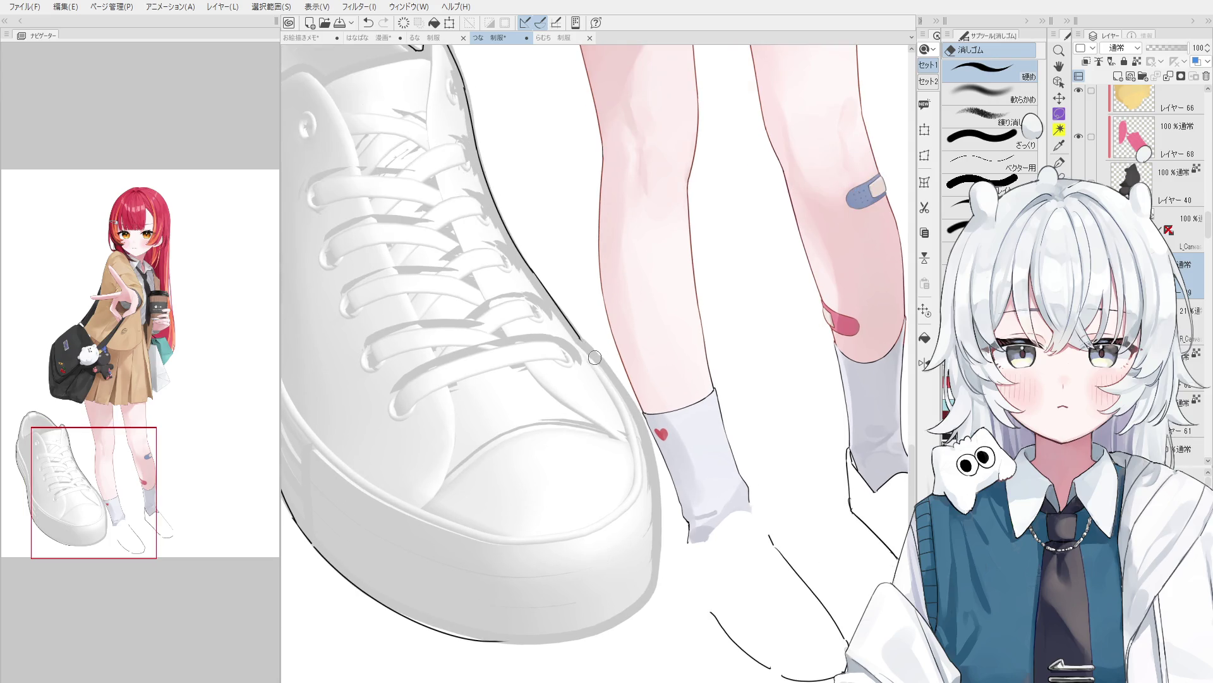
scroll(637, 414, "up", 1)
scroll(652, 450, "up", 1)
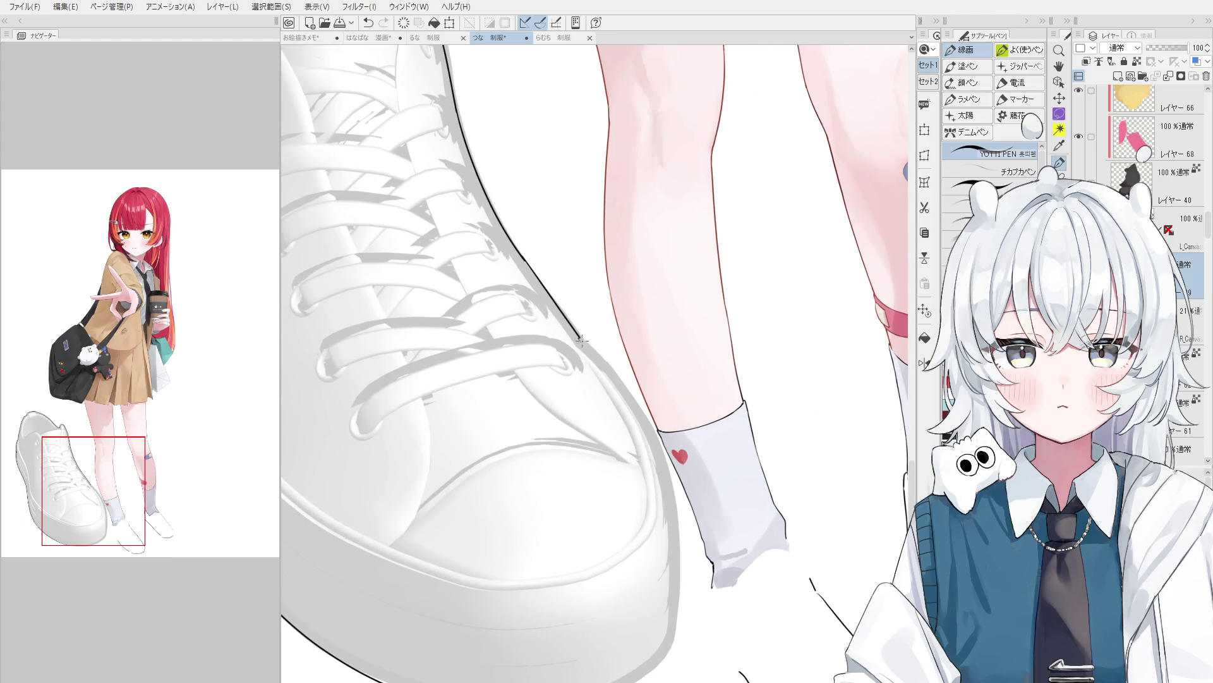
scroll(579, 342, "down", 2)
scroll(600, 373, "up", 3)
key("p")
left_click_drag(588, 355, 608, 377)
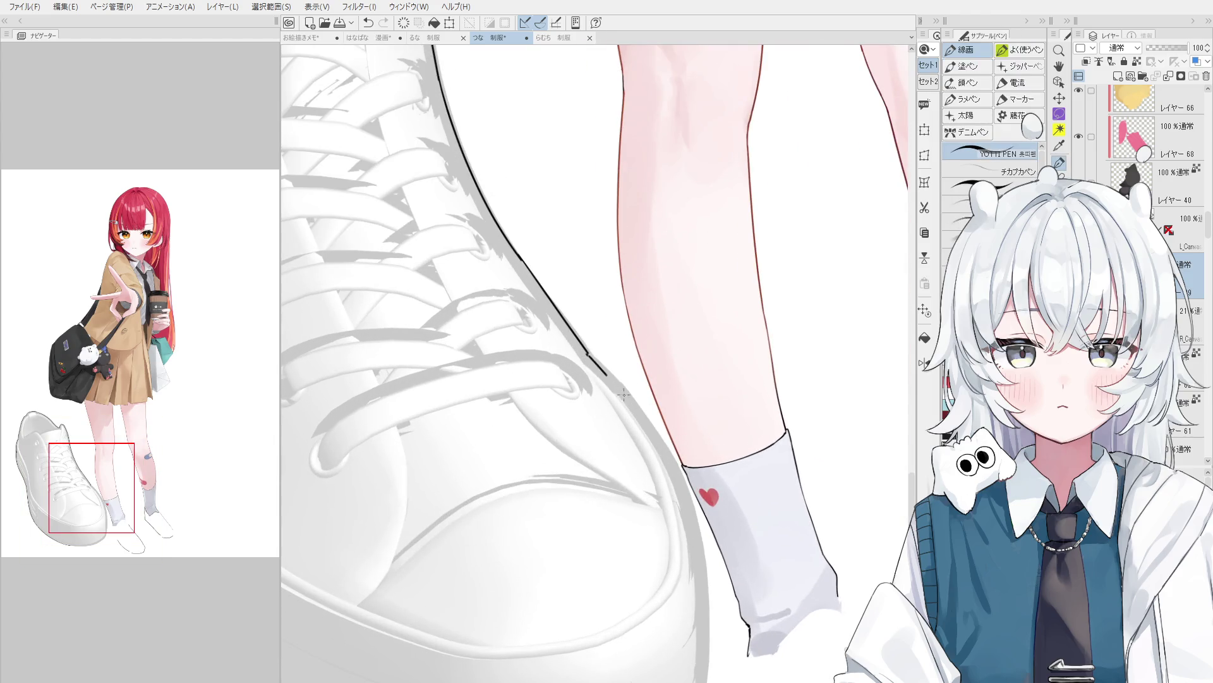
scroll(607, 379, "down", 1)
key("e")
key("p")
left_click_drag(637, 415, 682, 508)
key("ctrl+z")
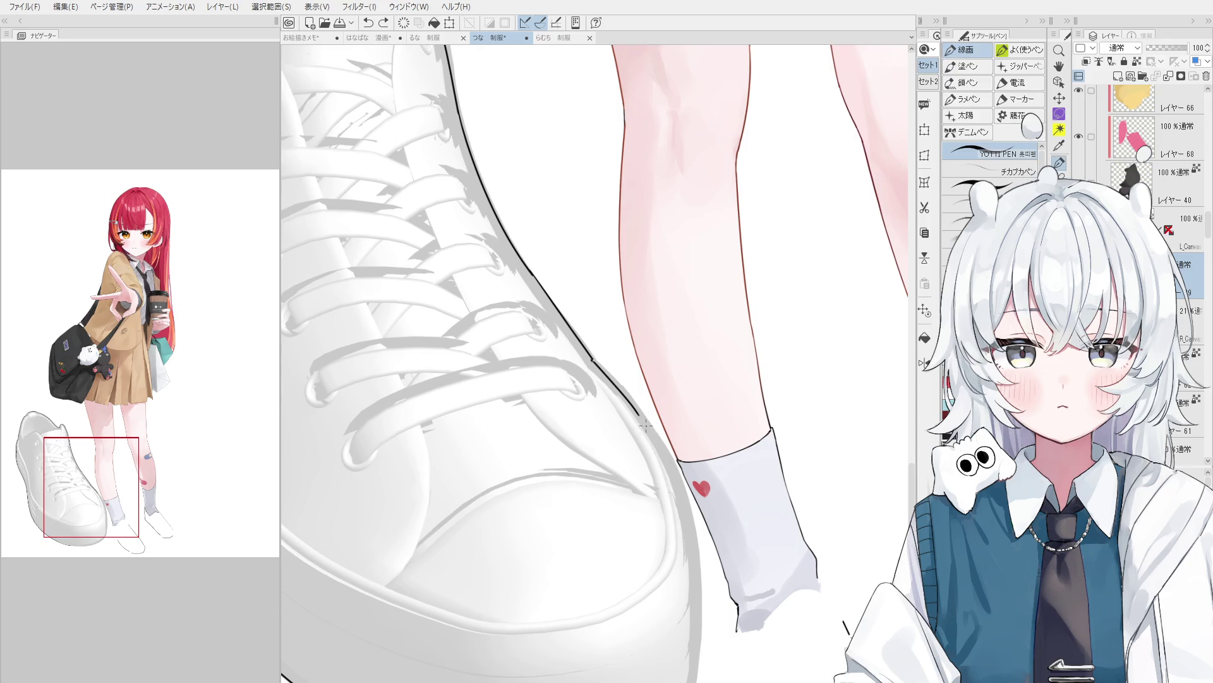
Rotate the canvas about 45 degrees toward the toe and ink a longer toe outline.
scroll(667, 464, "down", 1)
scroll(664, 462, "down", 1)
scroll(686, 539, "down", 1)
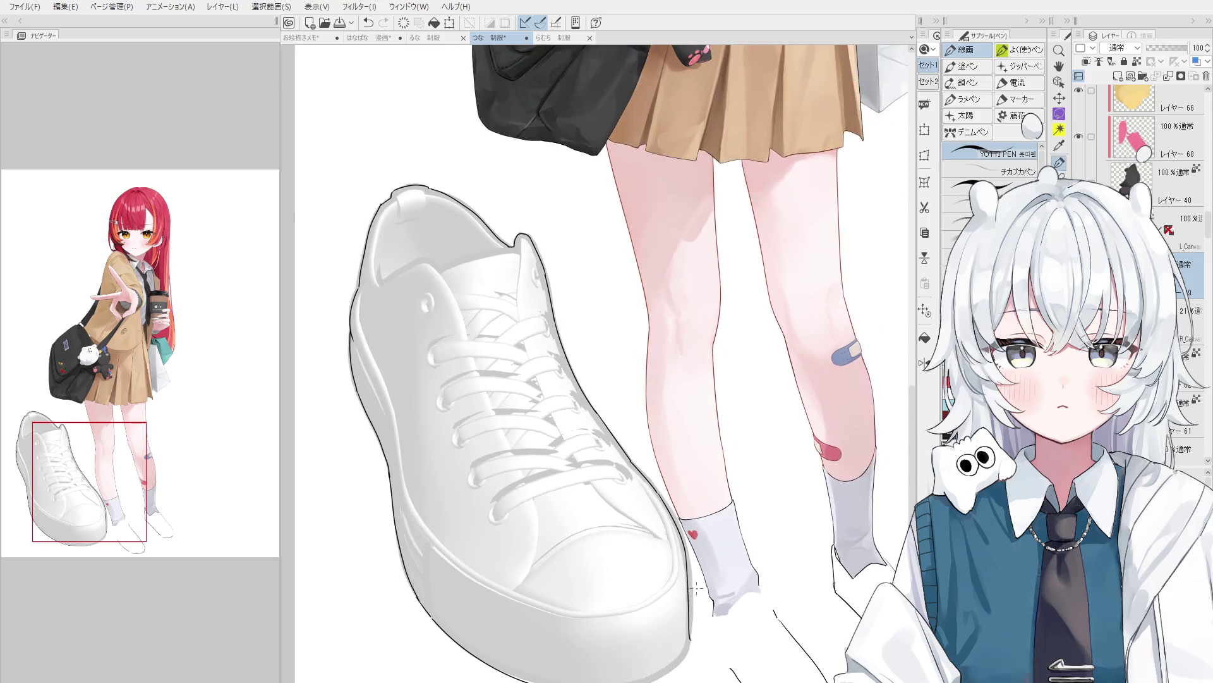
scroll(686, 539, "up", 1)
left_click_drag(685, 539, 744, 484)
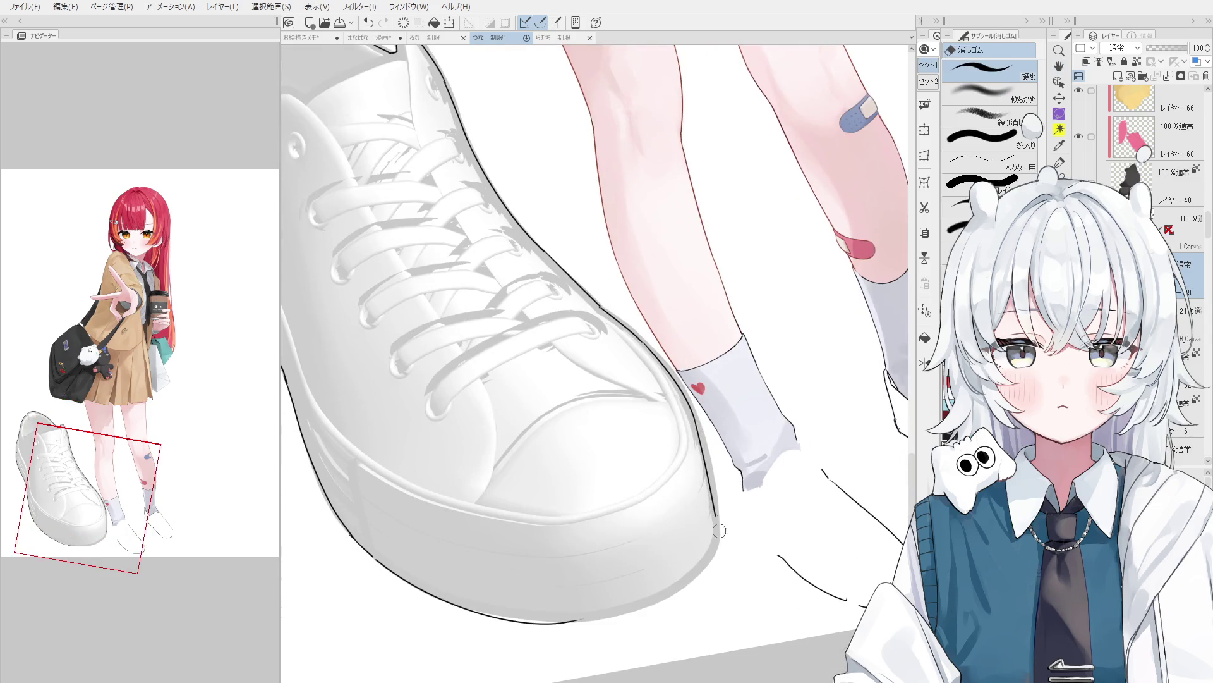
key("p")
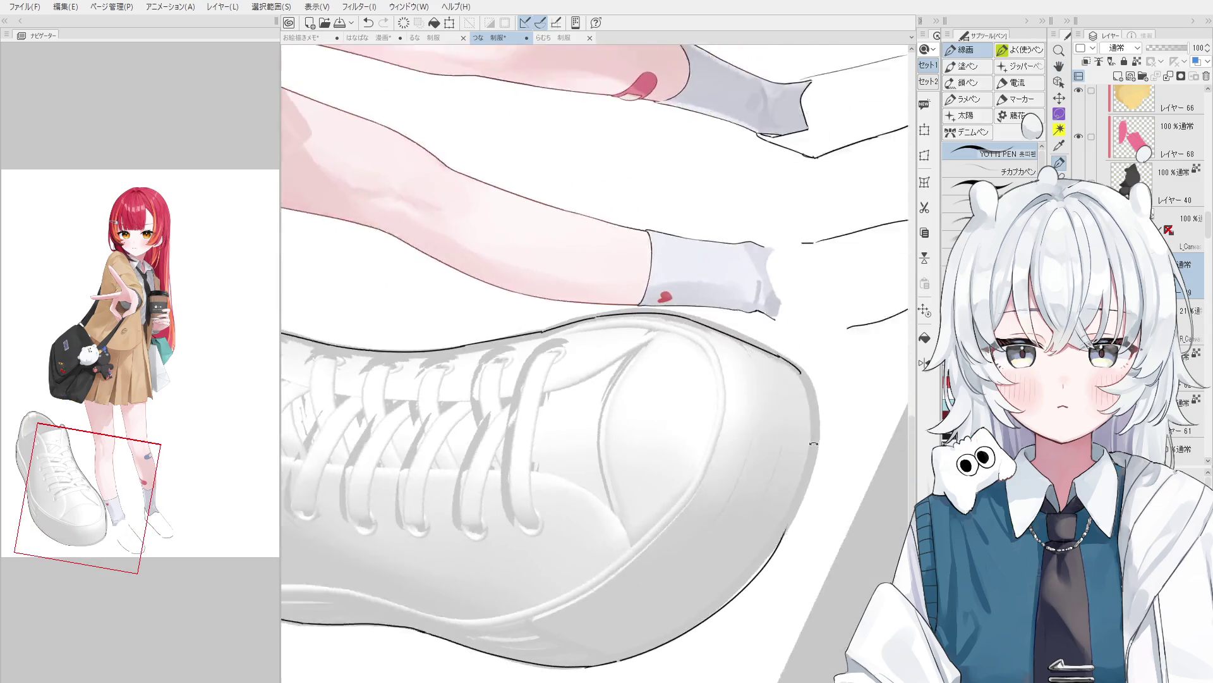
left_click_drag(708, 533, 807, 357)
key("e")
key("p")
left_click_drag(525, 335, 506, 361)
key("ctrl+z")
left_click_drag(531, 316, 505, 363)
Touch up the toe outline with the eraser and drop the connecting toe stroke.
scroll(545, 322, "up", 2)
key("e")
left_click_drag(515, 320, 497, 348)
scroll(532, 328, "up", 1)
key("p")
key("ctrl+z")
key("ctrl+y")
key("ctrl+z")
key("ctrl+y")
key("ctrl+z")
key("ctrl+y")
key("ctrl+z")
key("ctrl+y")
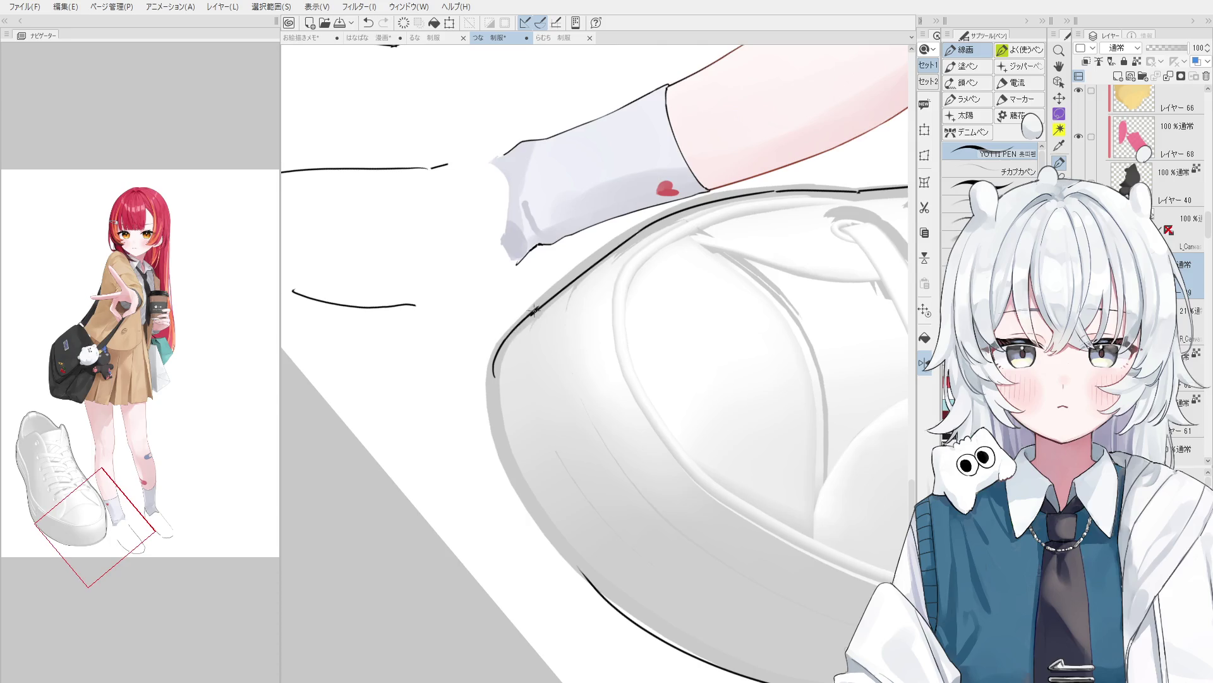
key("e")
Erase part of the toe outline and ink a new left outline stroke on the shoe.
mouse_move(517, 417)
left_mouse_down()
mouse_move(520, 441)
mouse_move(514, 395)
mouse_move(536, 465)
mouse_move(476, 357)
mouse_move(503, 474)
left_mouse_up()
key("p")
key("ctrl+z")
scroll(513, 497, "down", 1)
key("e")
key("p")
mouse_move(459, 348)
left_mouse_down()
mouse_move(522, 503)
mouse_move(566, 559)
left_mouse_up()
scroll(531, 512, "down", 1)
key("e")
key("p")
left_click_drag(509, 479, 564, 549)
key("ctrl+z")
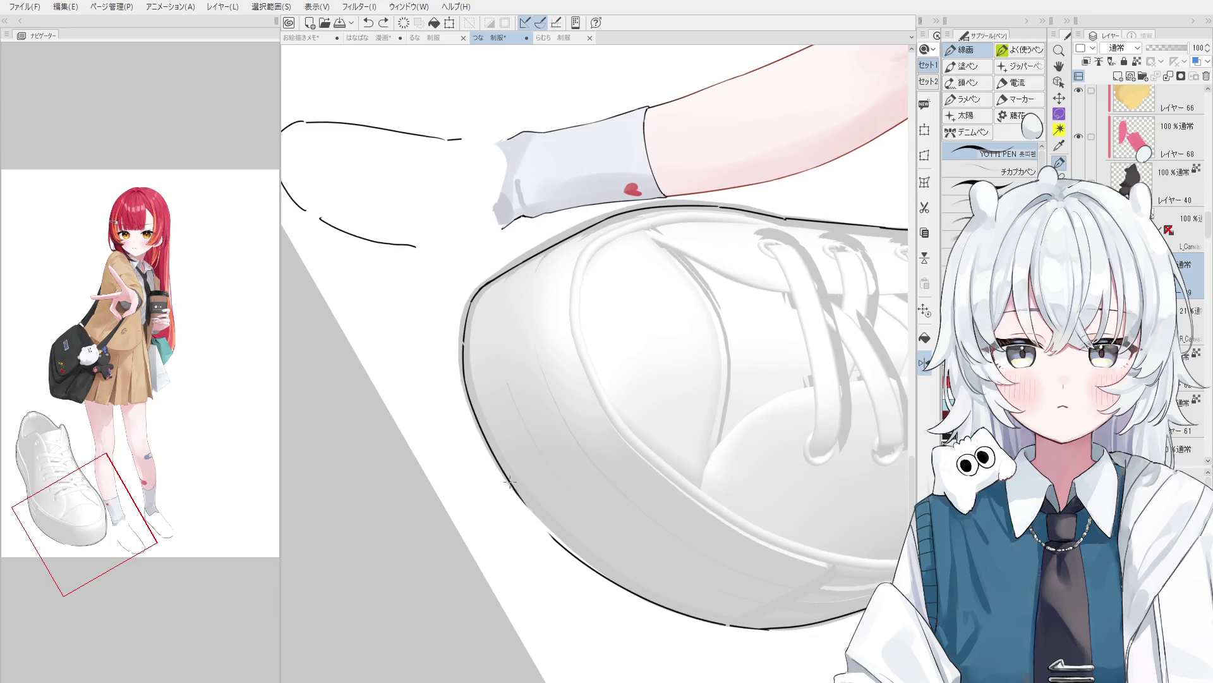
left_click_drag(517, 491, 569, 547)
Rotate the canvas and attempt the lower-left shoe outline, undoing the unsatisfying tries.
key("minus")
key("e")
key("minus")
key("p")
key("ctrl+z")
mouse_move(496, 485)
left_mouse_down()
mouse_move(554, 568)
mouse_move(536, 556)
left_mouse_up()
key("ctrl+z")
scroll(536, 556, "down", 2)
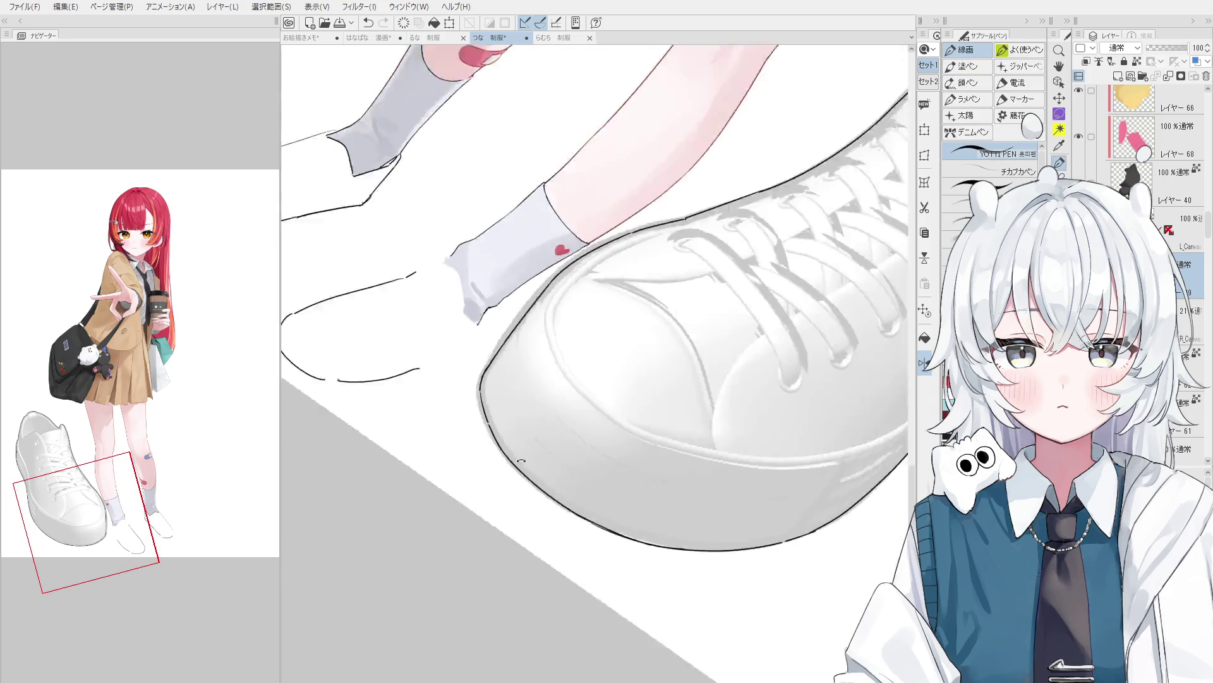
scroll(537, 518, "down", 2)
Ink the sneaker's lower-left outline, then rotate the view back about 15 degrees.
key("e")
scroll(541, 480, "down", 1)
scroll(541, 476, "up", 1)
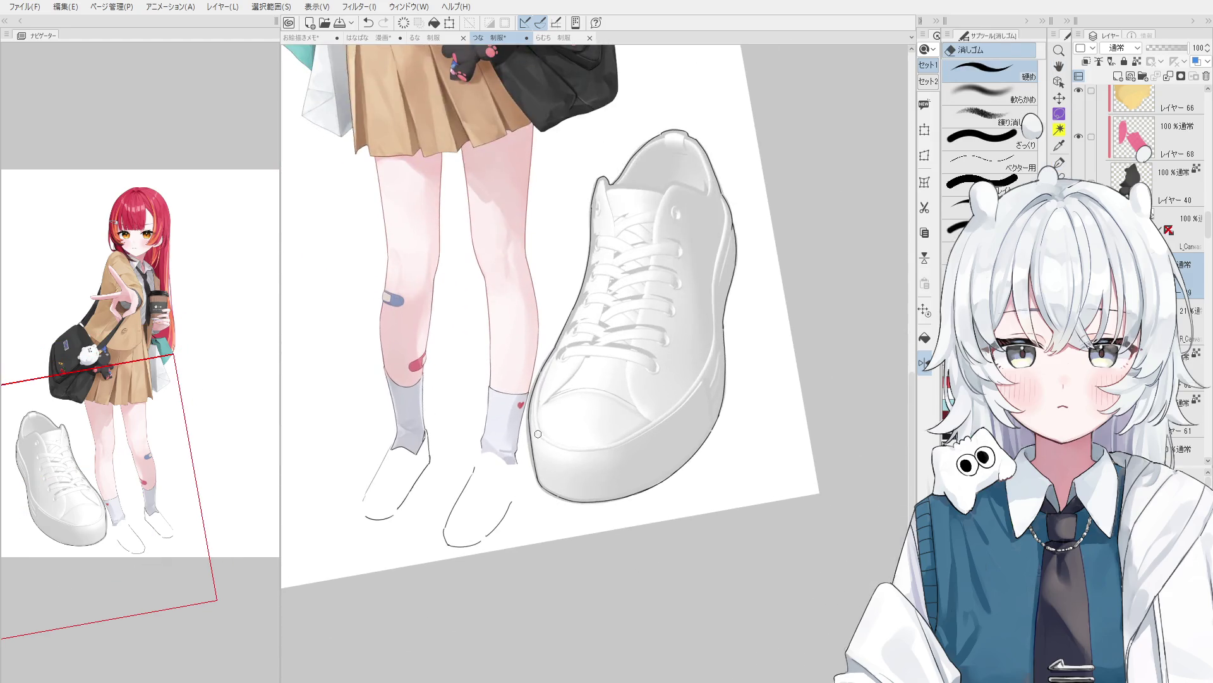
key("minus")
scroll(544, 468, "up", 1)
key("p")
left_click_drag(540, 429, 577, 524)
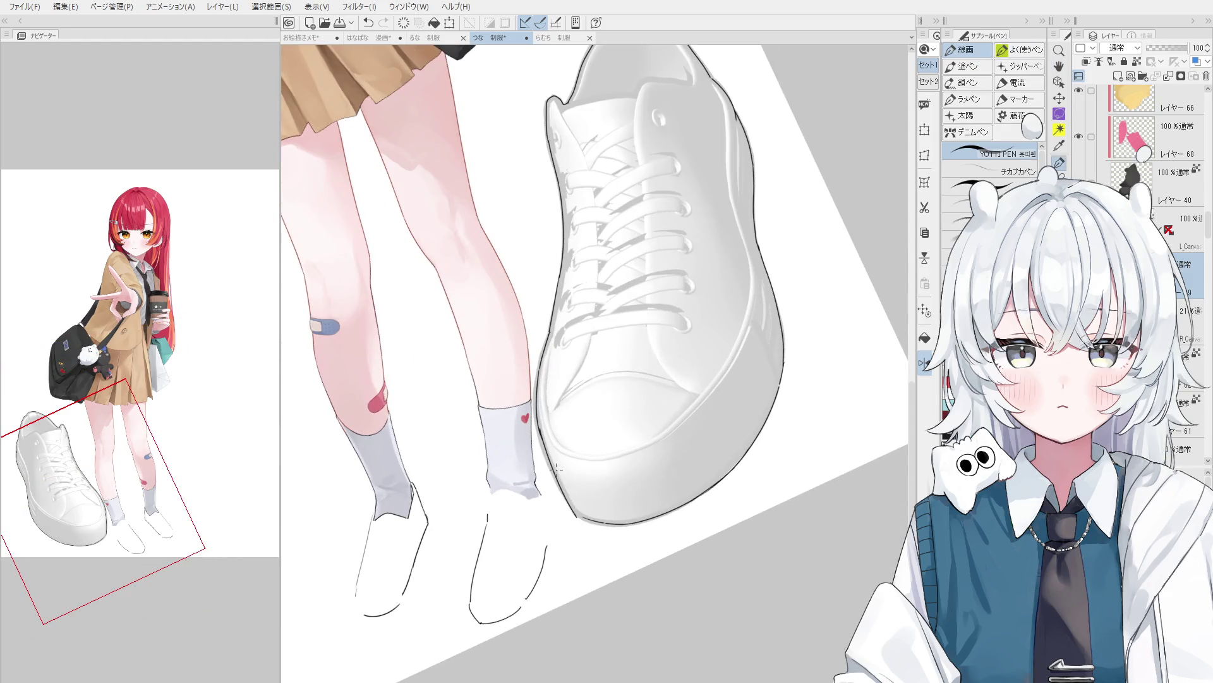
key("ctrl+z")
left_click_drag(541, 432, 587, 522)
key("e")
key("asciicircum")
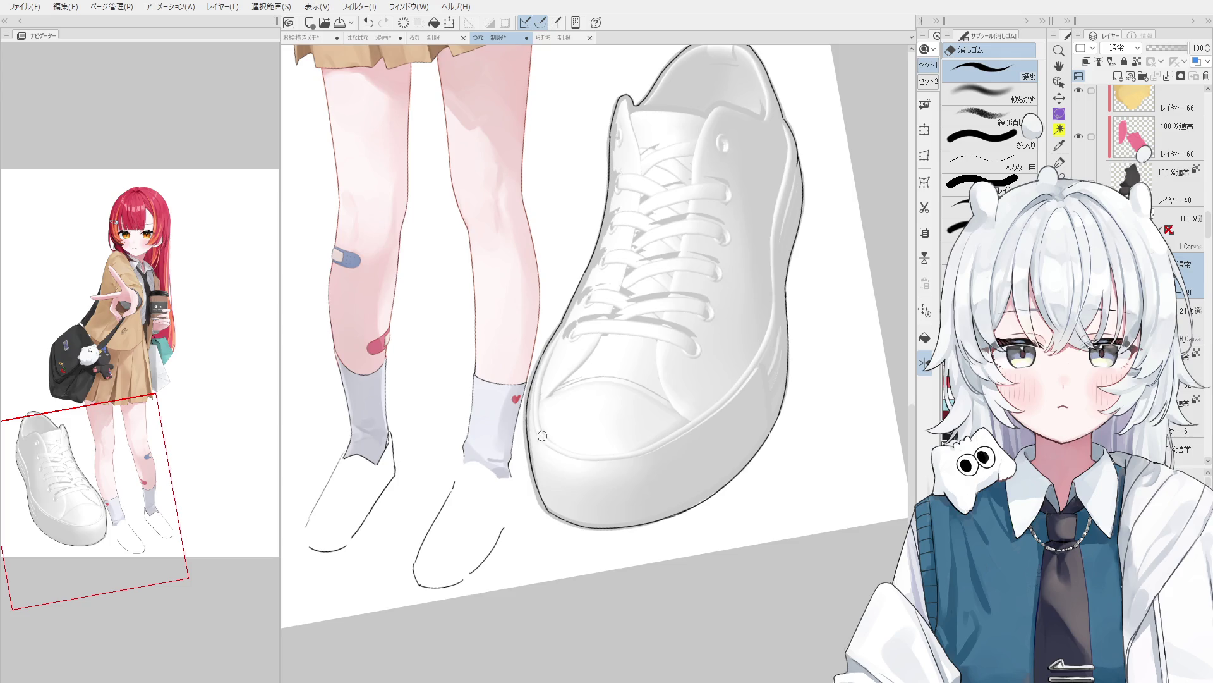
scroll(543, 436, "up", 4)
Erase the old toe outline and redraw the toe's left edge with the pen.
left_click_drag(525, 457, 560, 536)
key("p")
left_click_drag(509, 368, 562, 526)
key("ctrl+z")
left_click_drag(509, 357, 545, 495)
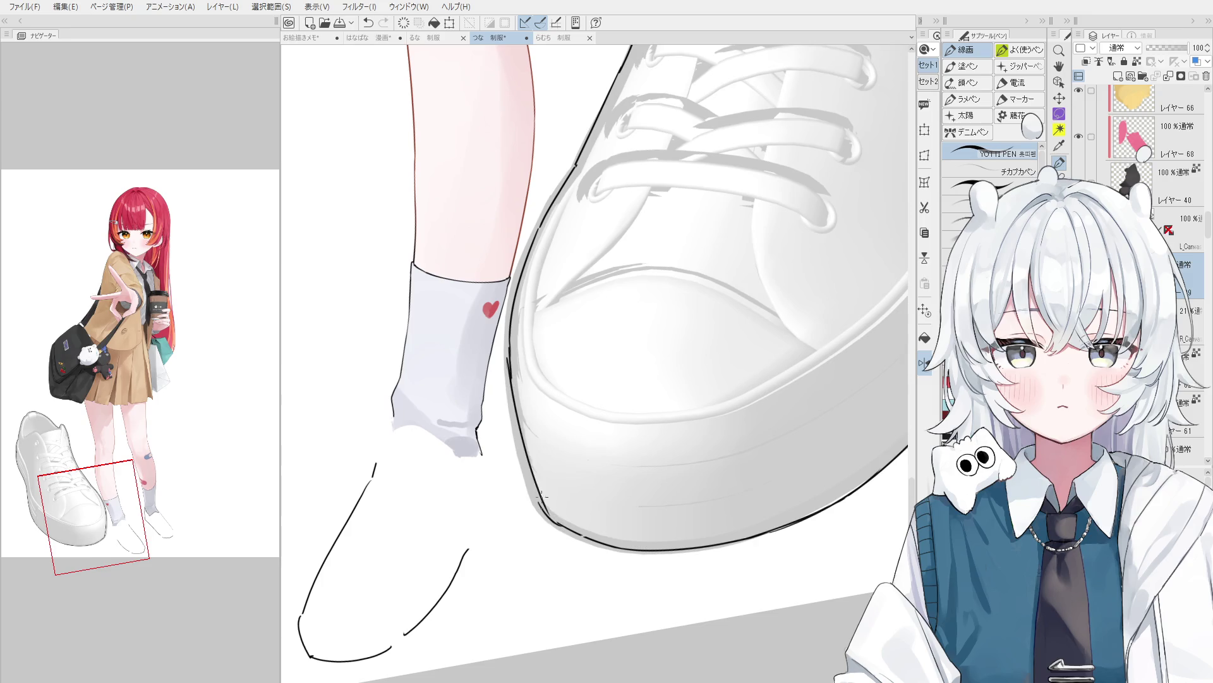
key("ctrl+z")
key("ctrl+z")
left_click_drag(511, 376, 542, 514)
key("e")
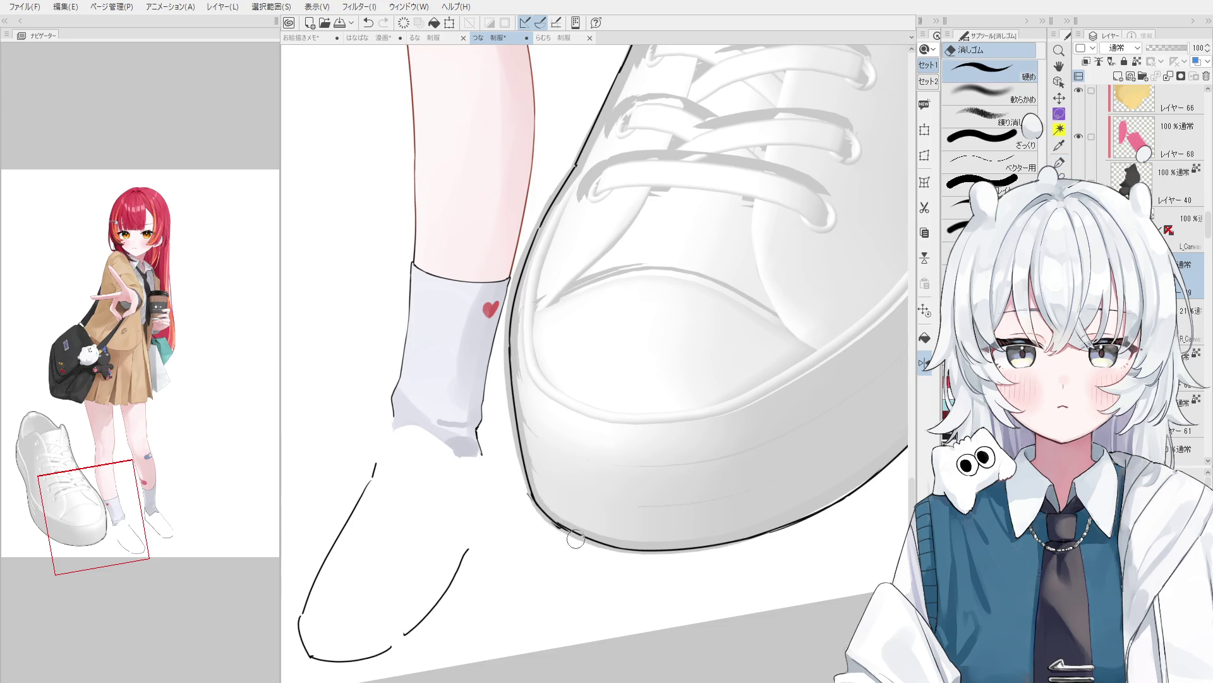
Redraw the shoe's left outline and extend it along the lower-left edge.
scroll(564, 507, "up", 2)
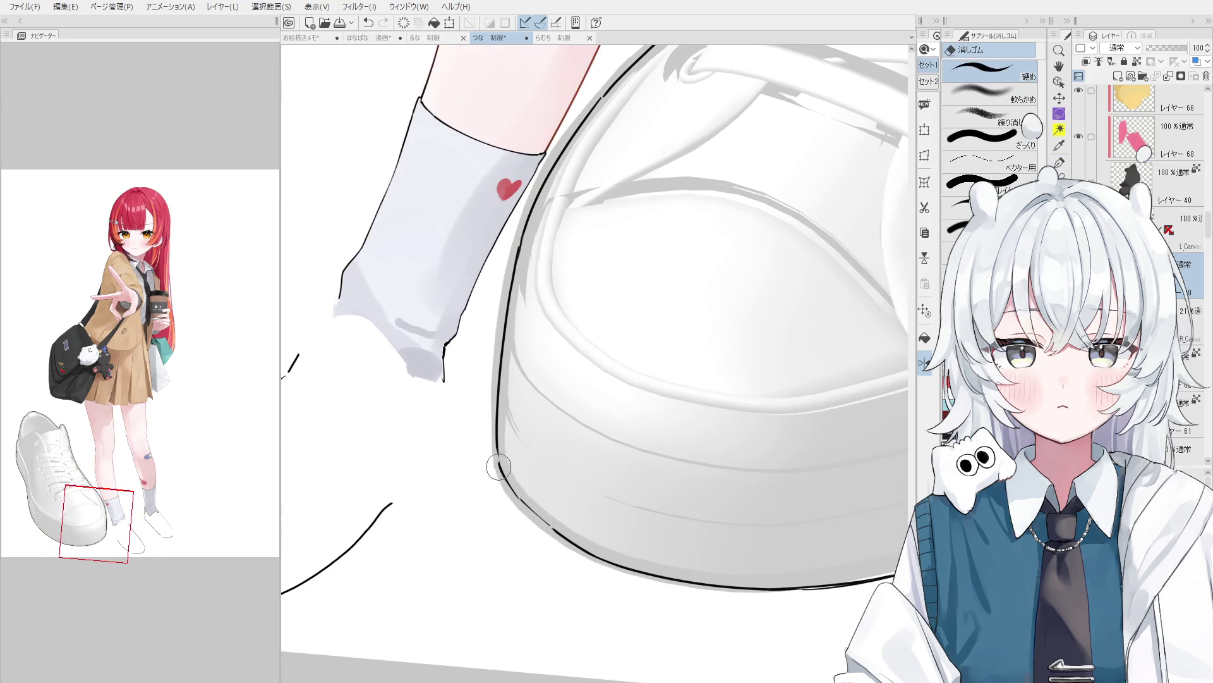
scroll(496, 455, "up", 1)
key("p")
key("-")
key("-")
key("ctrl+z")
mouse_move(487, 411)
left_mouse_down()
mouse_move(482, 461)
mouse_move(531, 553)
left_mouse_up()
key("-")
scroll(487, 467, "down", 1)
left_click_drag(491, 474, 538, 549)
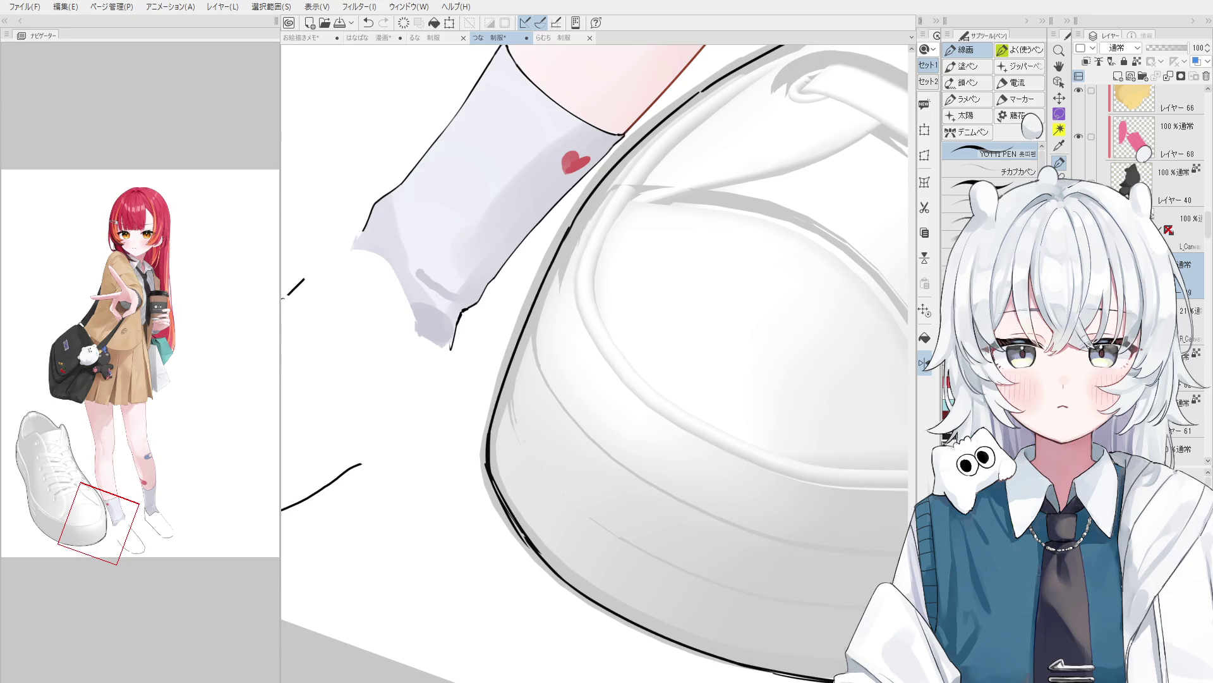
Straighten the view to show the whole shoe and ink a short curve on the heel tab.
key("-")
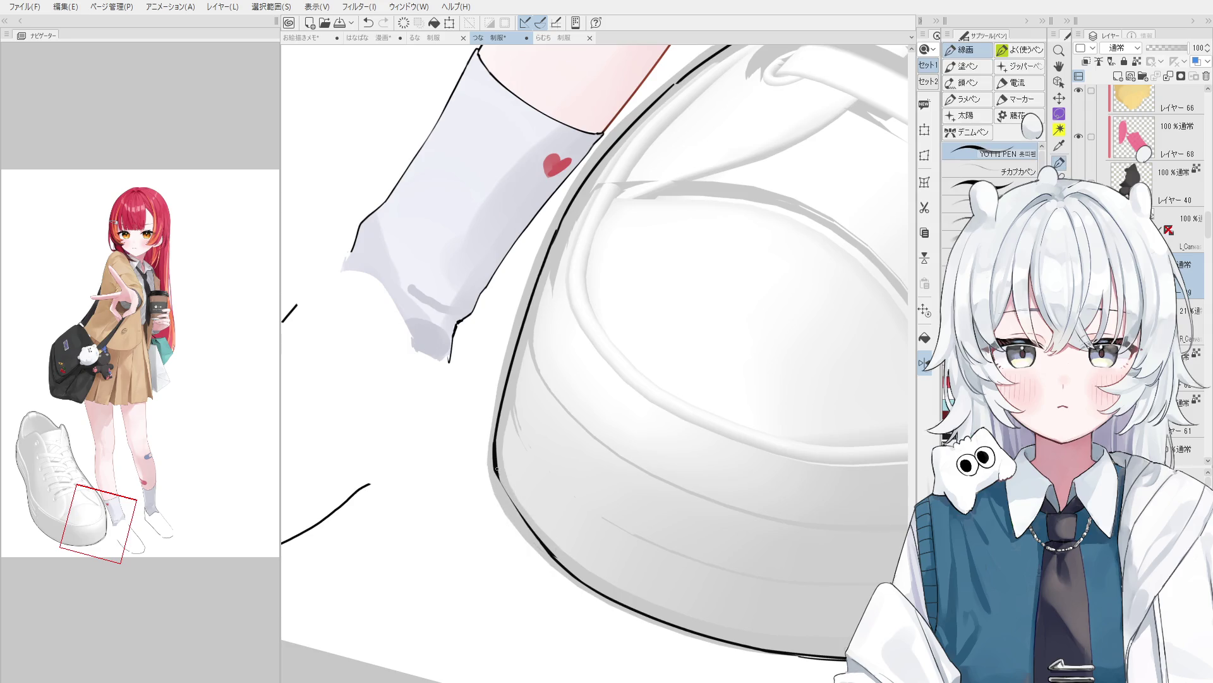
scroll(560, 529, "down", 1)
left_click_drag(560, 529, 602, 545)
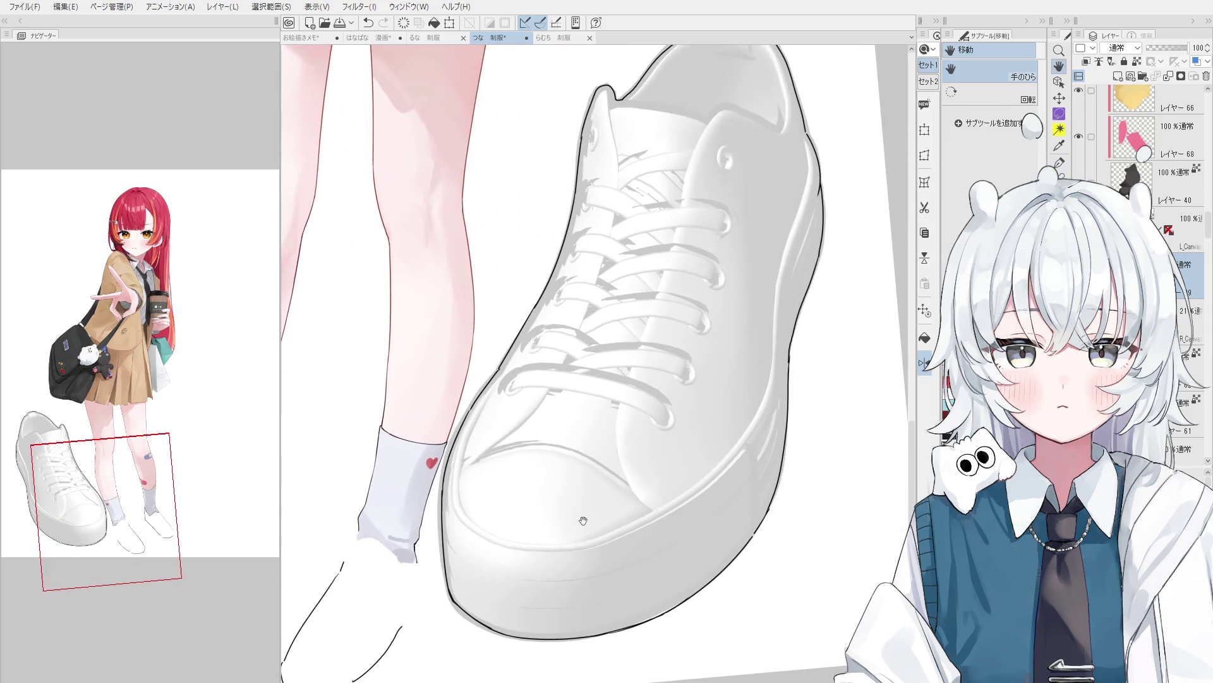
mouse_move(693, 308)
left_mouse_down()
mouse_move(661, 225)
mouse_move(632, 202)
left_mouse_up()
scroll(568, 221, "up", 2)
left_click_drag(554, 188, 573, 242)
Add a short hooked stroke at the line's end and rotate the canvas 15 degrees clockwise.
key("e")
key("p")
scroll(542, 199, "up", 1)
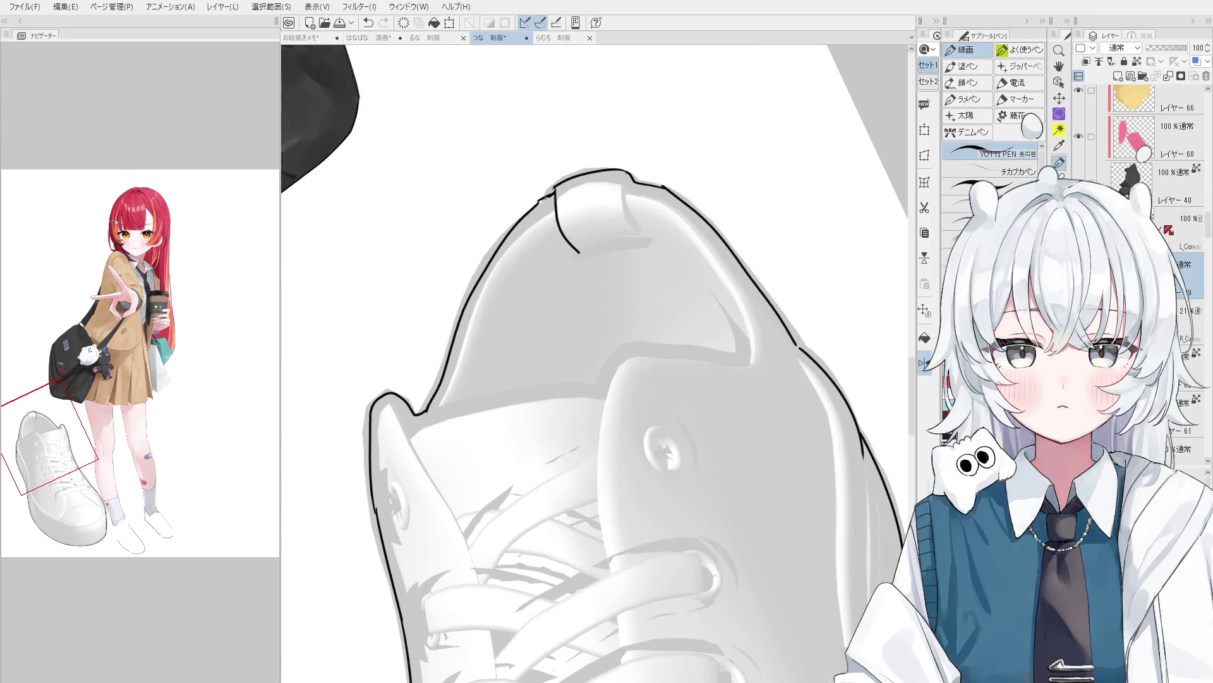
scroll(556, 200, "down", 2)
left_click_drag(562, 224, 597, 219)
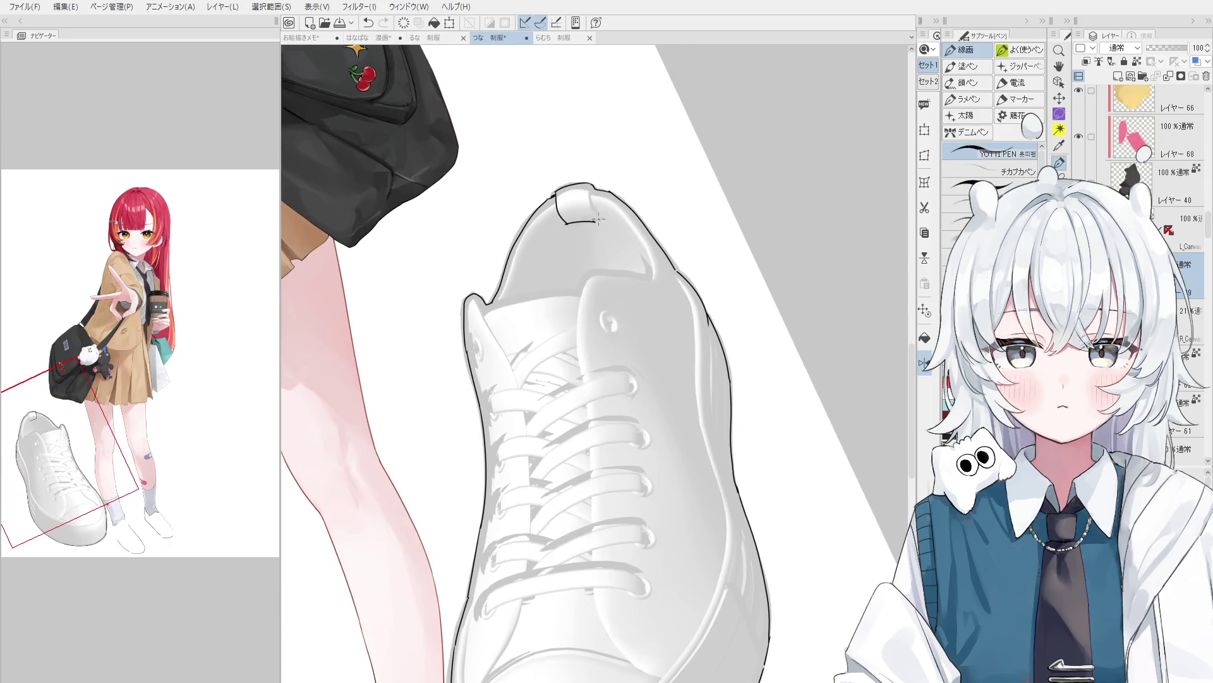
key("asciicircum")
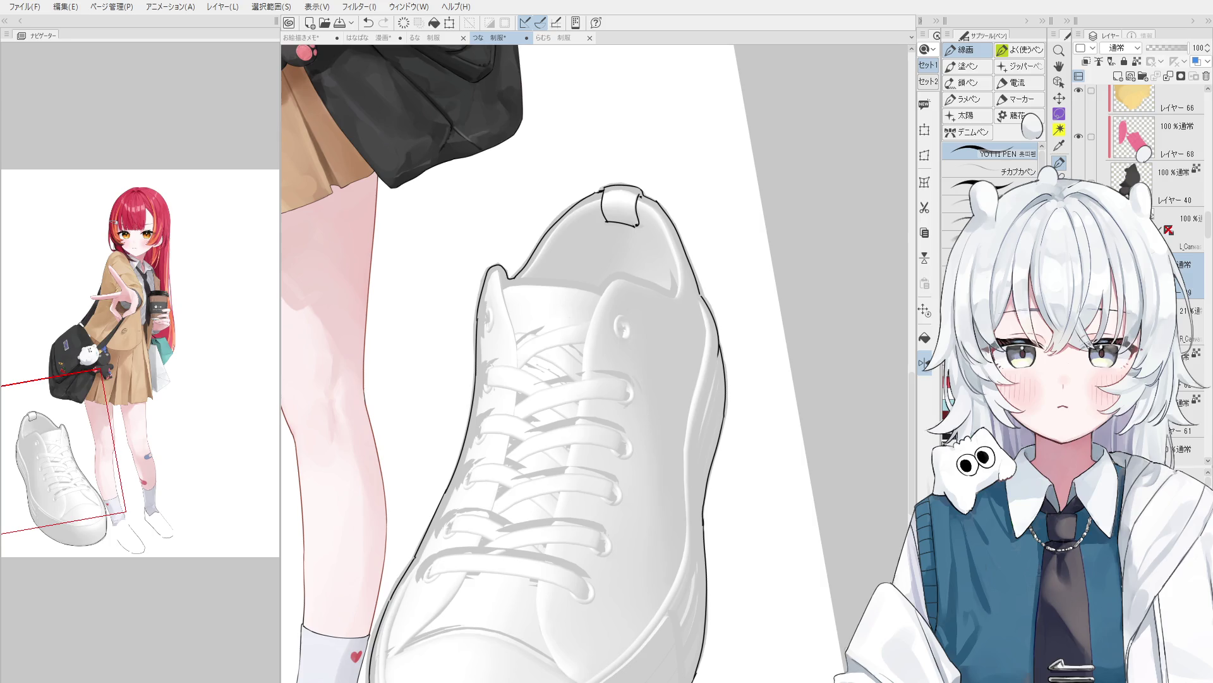
Pan to the shoe, leg and bag, then ink the collar line and the tongue's left edge.
key("e")
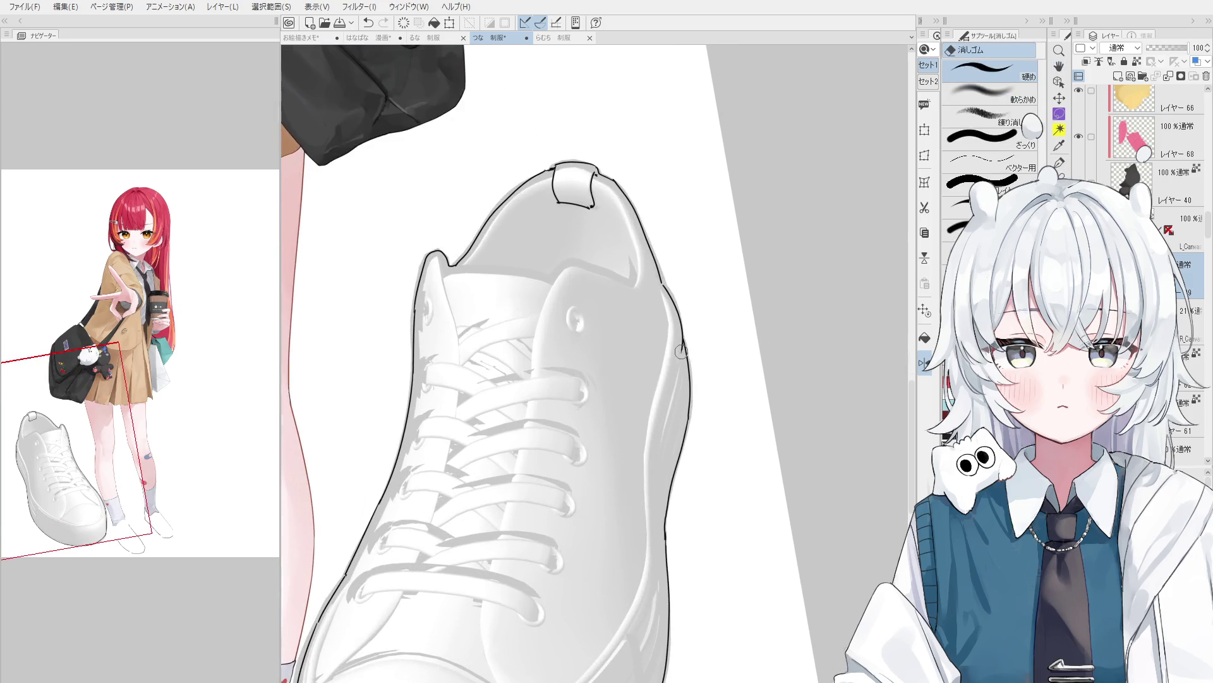
key("h")
left_click_drag(675, 353, 573, 347)
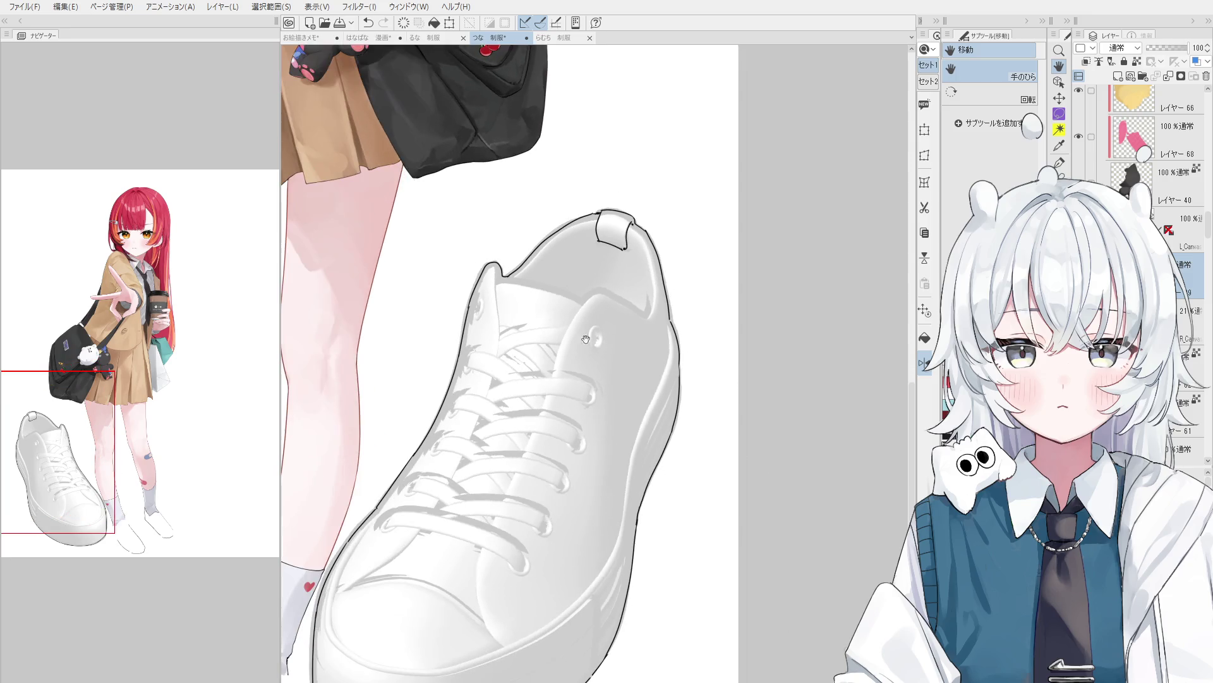
key("p")
mouse_move(522, 332)
left_mouse_down()
mouse_move(513, 284)
mouse_move(550, 395)
left_mouse_up()
left_click_drag(513, 304, 553, 399)
scroll(553, 400, "down", 2)
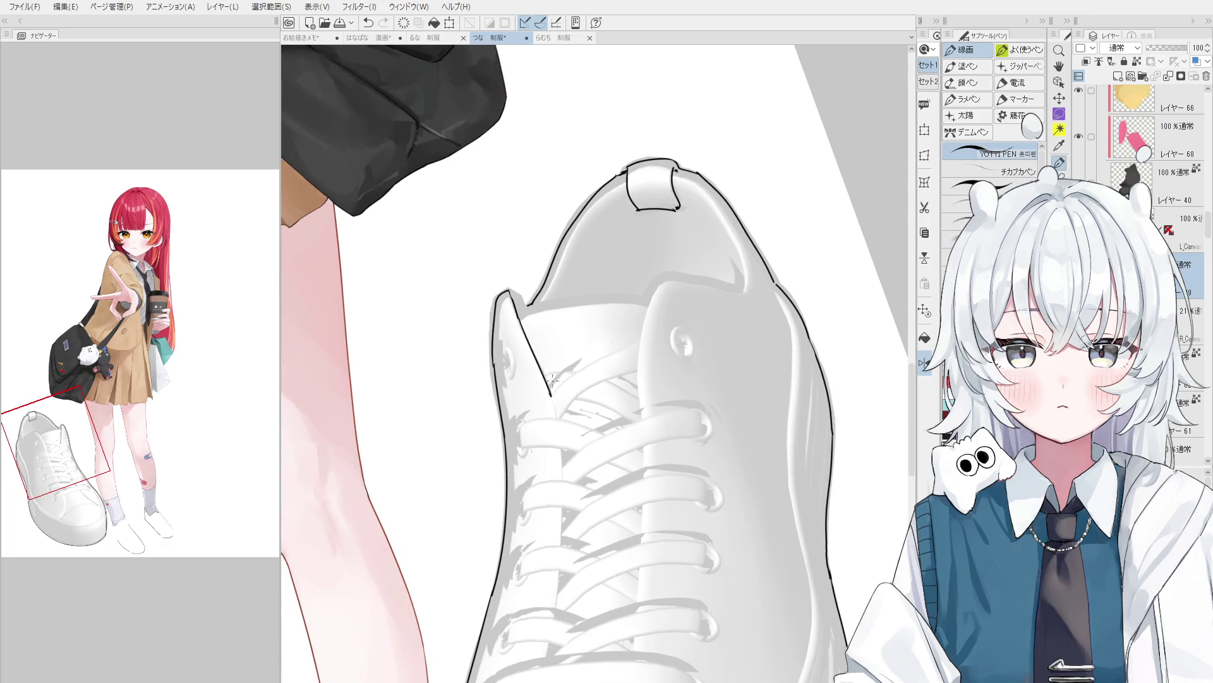
scroll(537, 392, "up", 1)
scroll(474, 326, "up", 2)
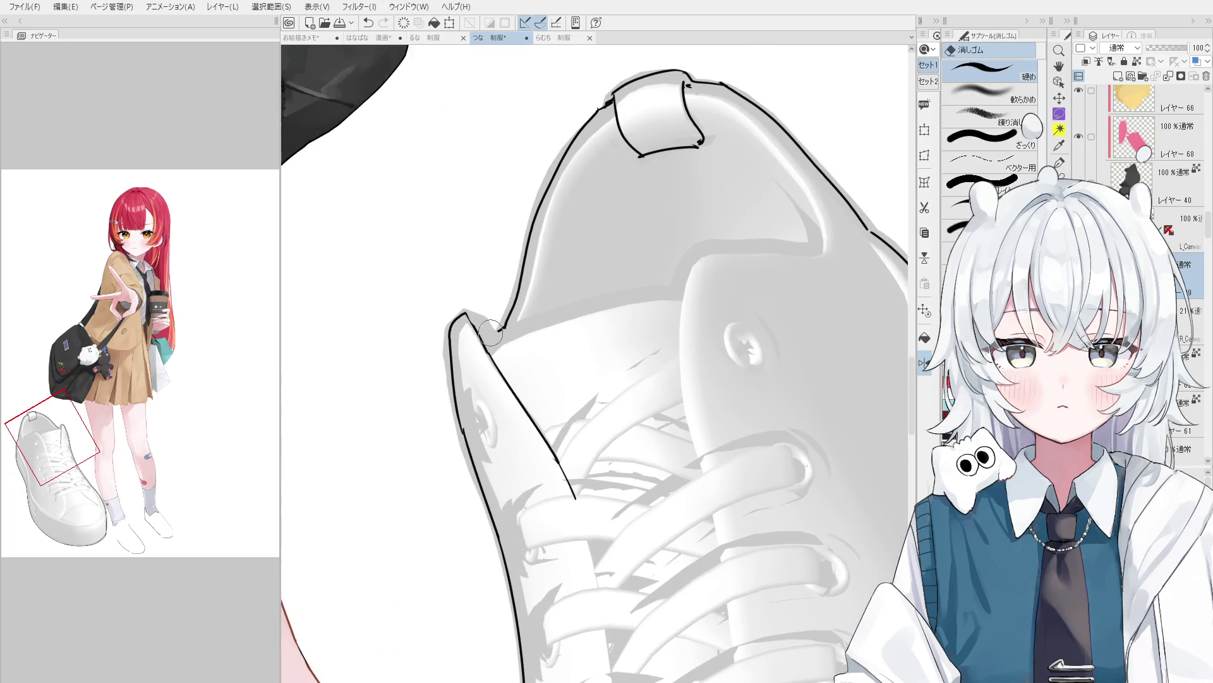
scroll(474, 326, "down", 2)
scroll(511, 309, "down", 1)
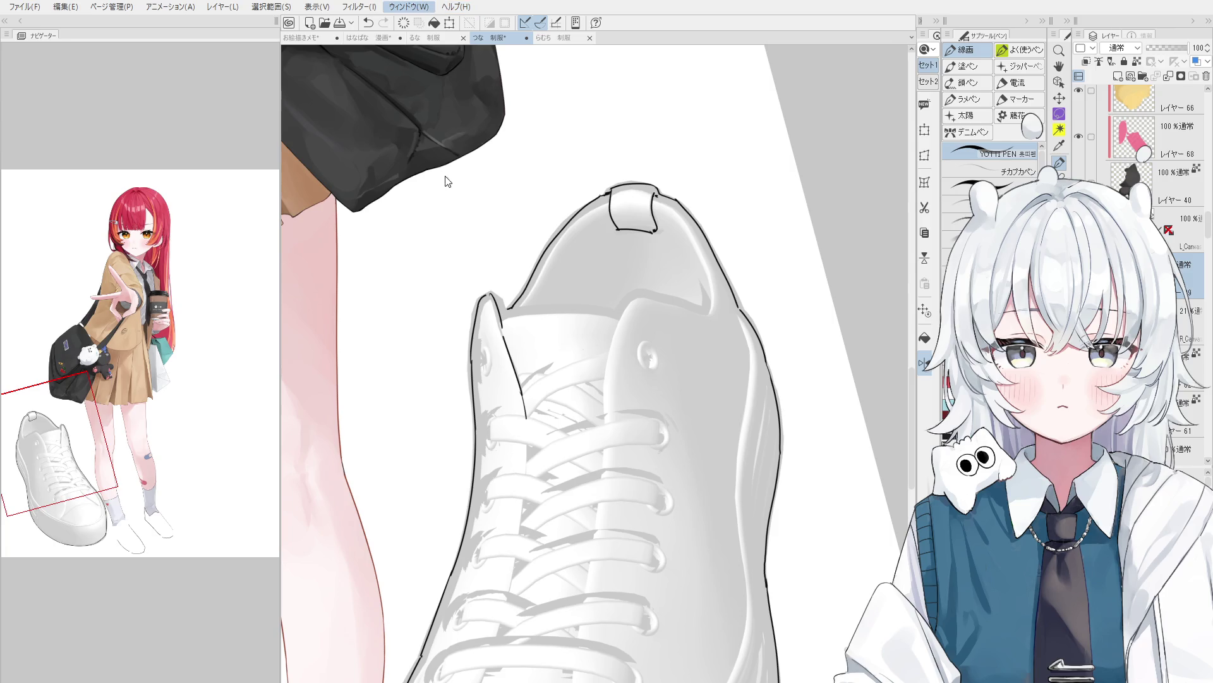
Check the brush size settings with F4, then switch to the Operation tool.
key("F4")
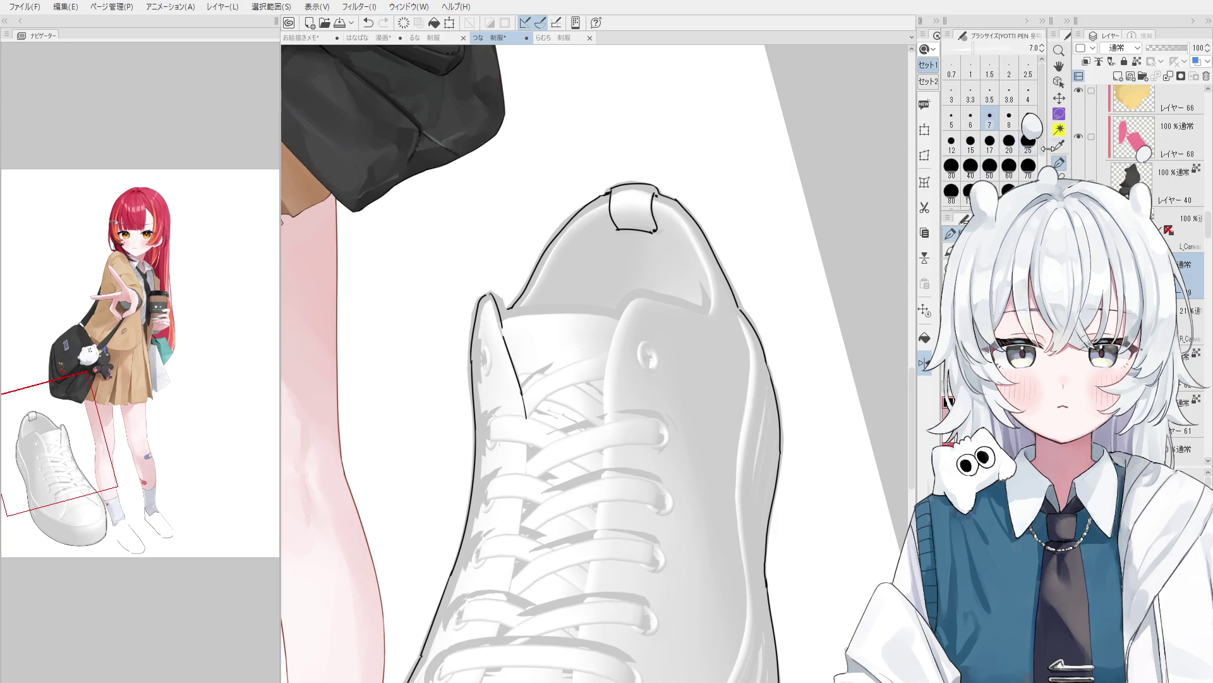
key("o")
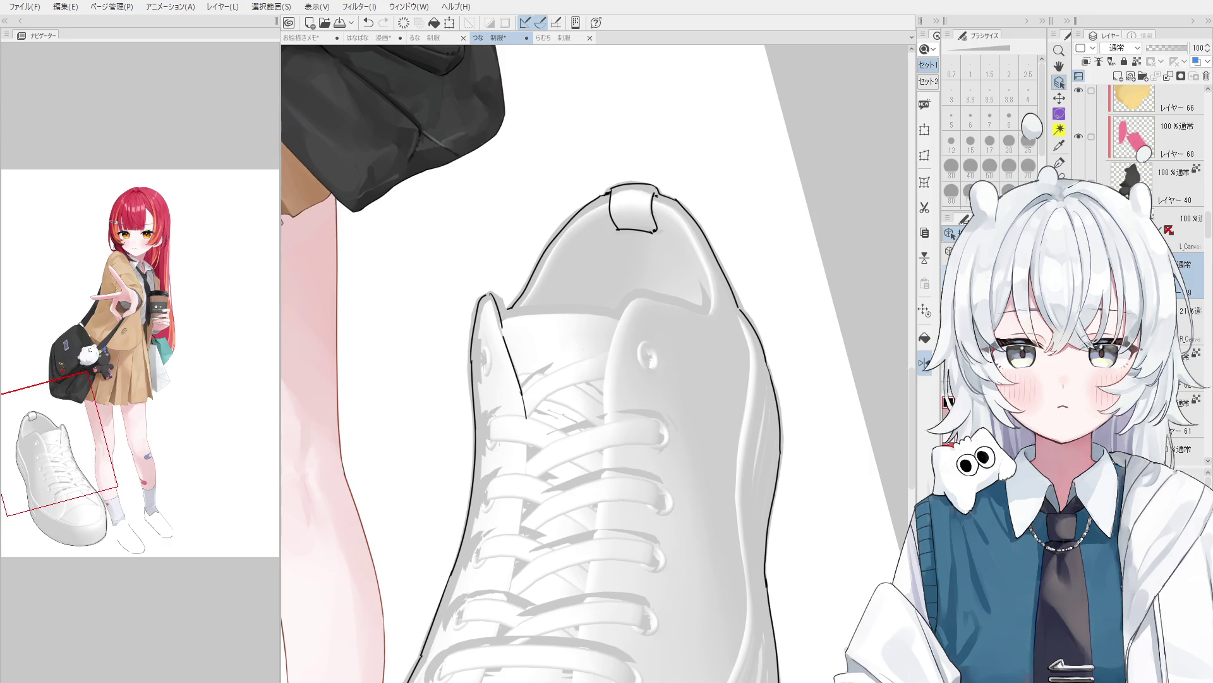
key("alt+w")
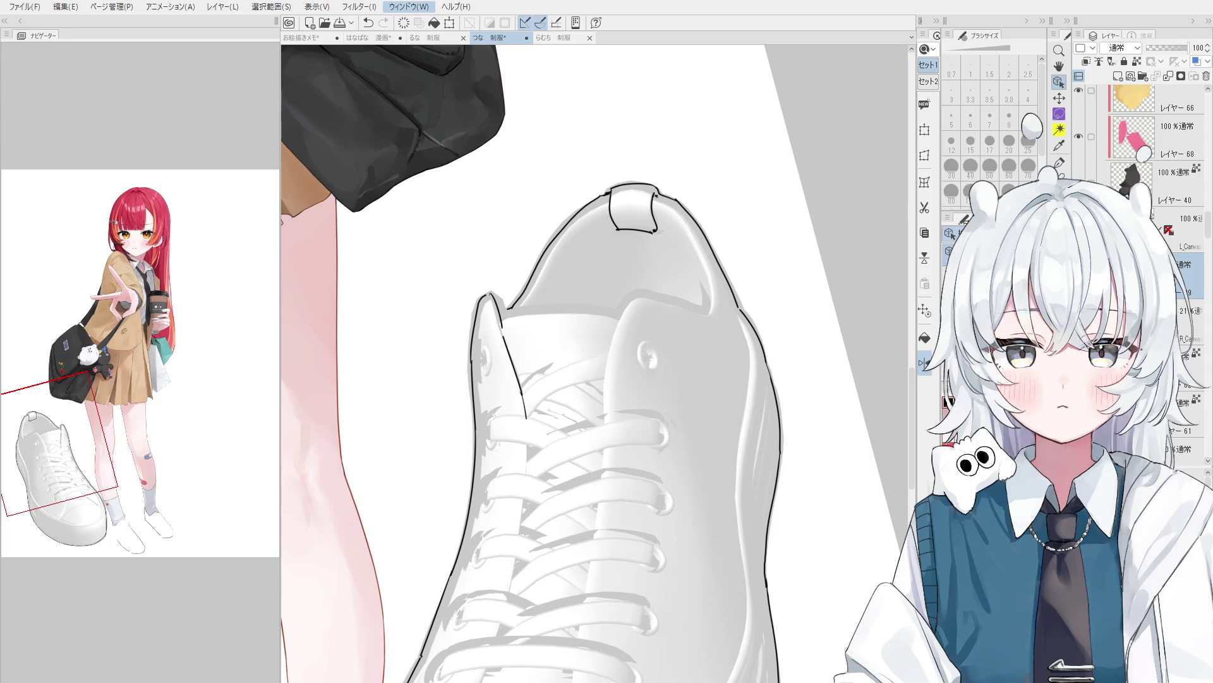
key("Escape")
Raise the 3D sneaker layer's opacity from 21 to 100.
left_click(1188, 323)
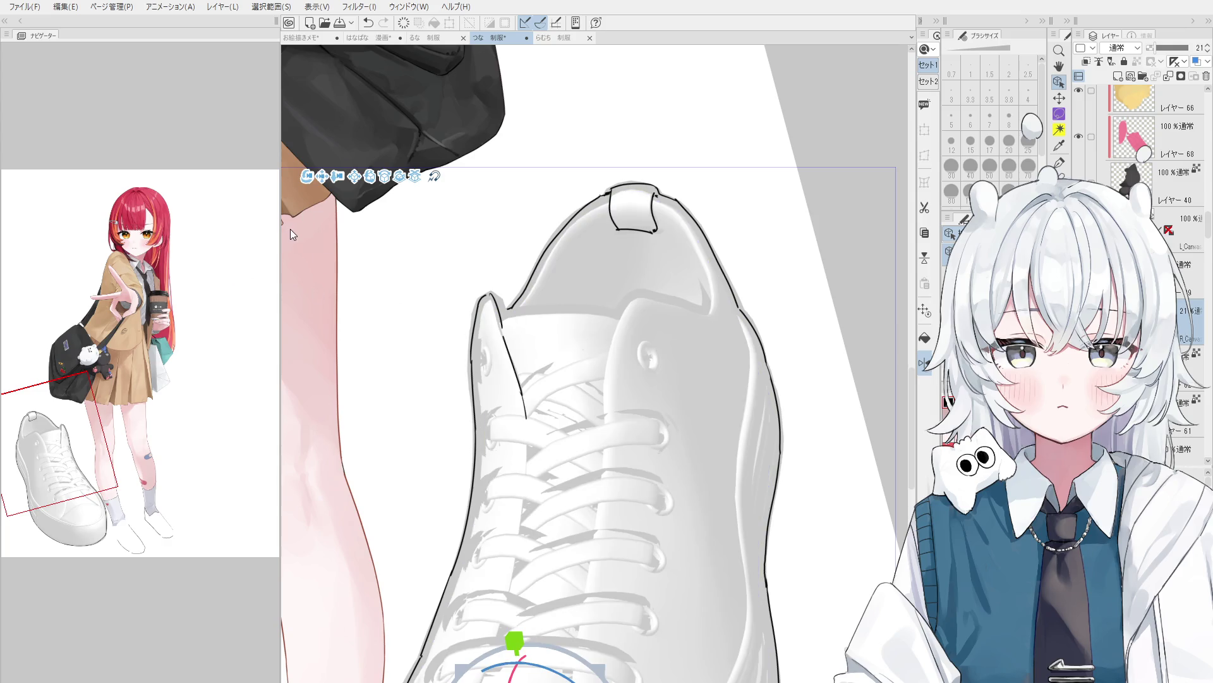
scroll(642, 377, "down", 1)
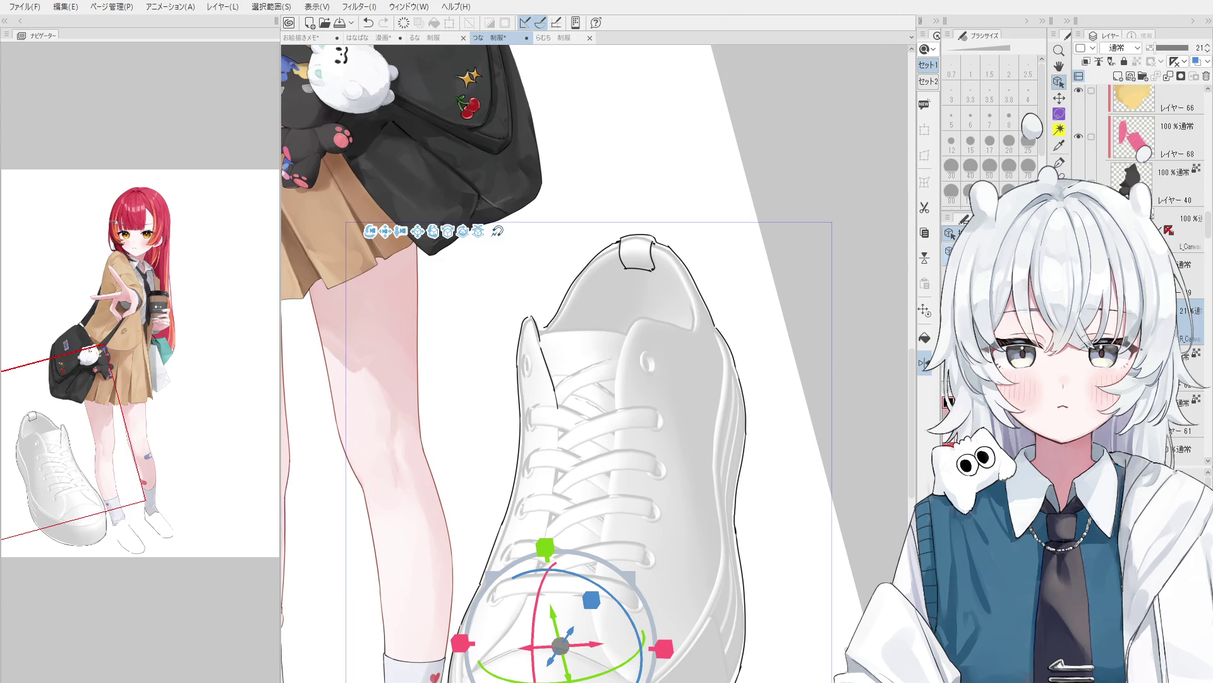
left_click_drag(1166, 49, 1188, 49)
scroll(828, 423, "down", 1)
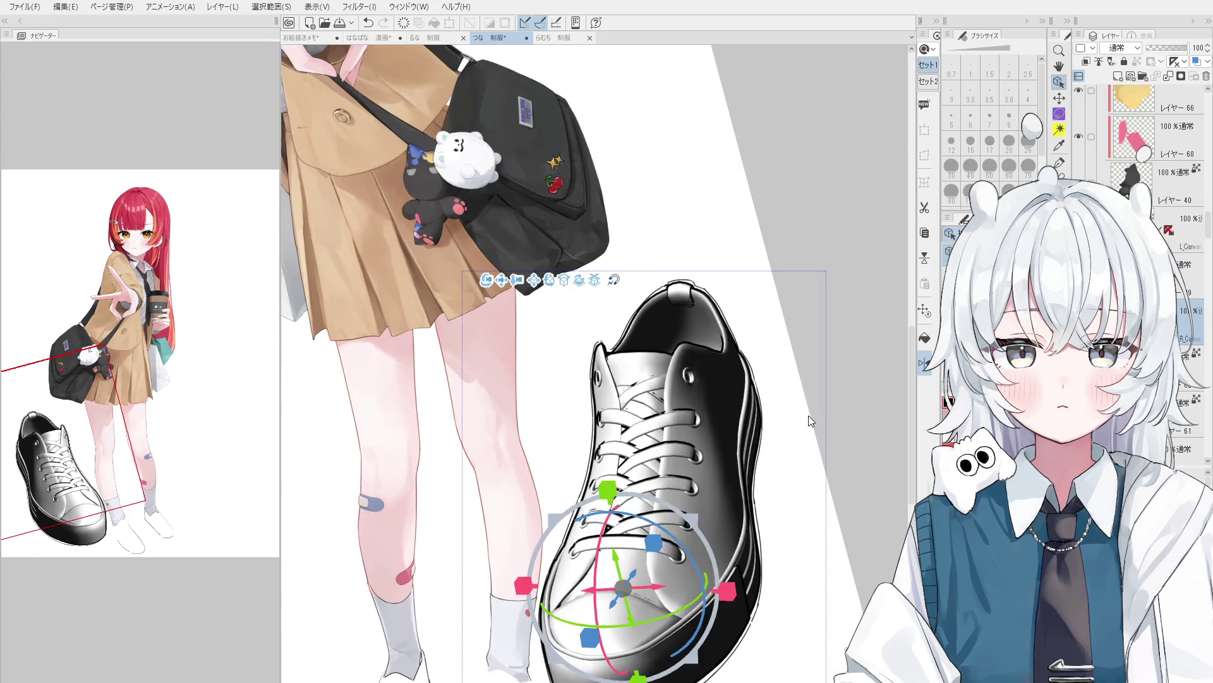
scroll(835, 419, "down", 2)
Rotate the canvas view so it stands nearly upright.
key("r")
left_click_drag(836, 418, 815, 480)
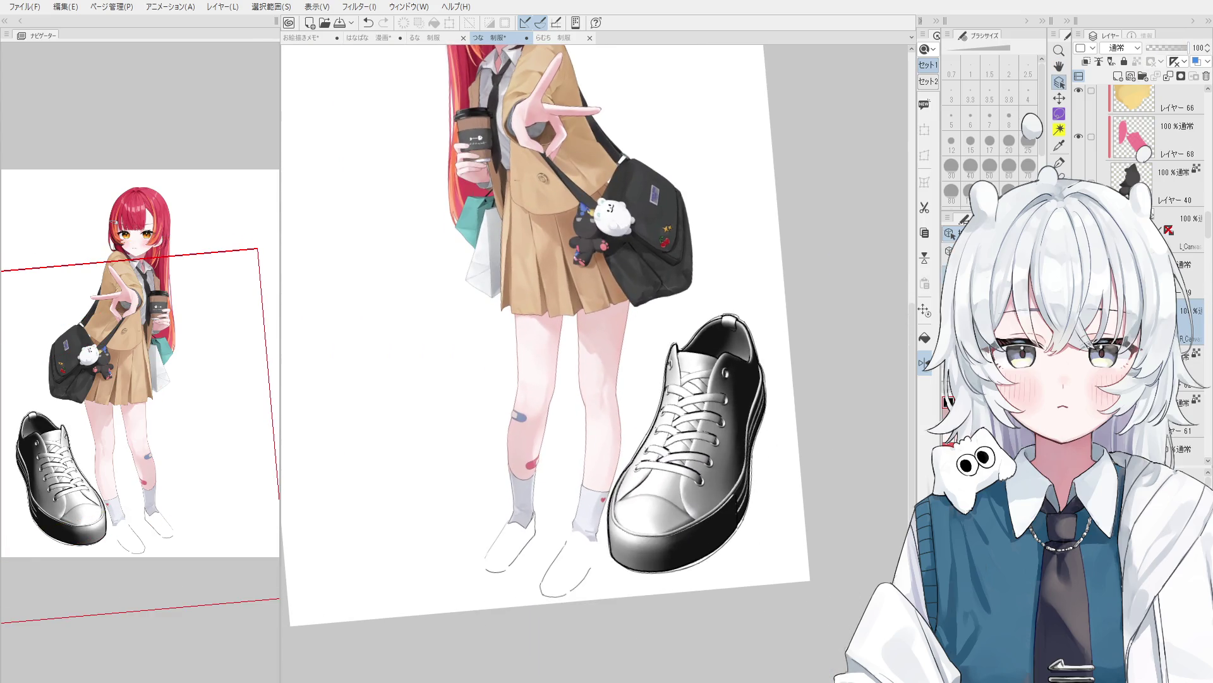
scroll(1157, 151, "up", 2)
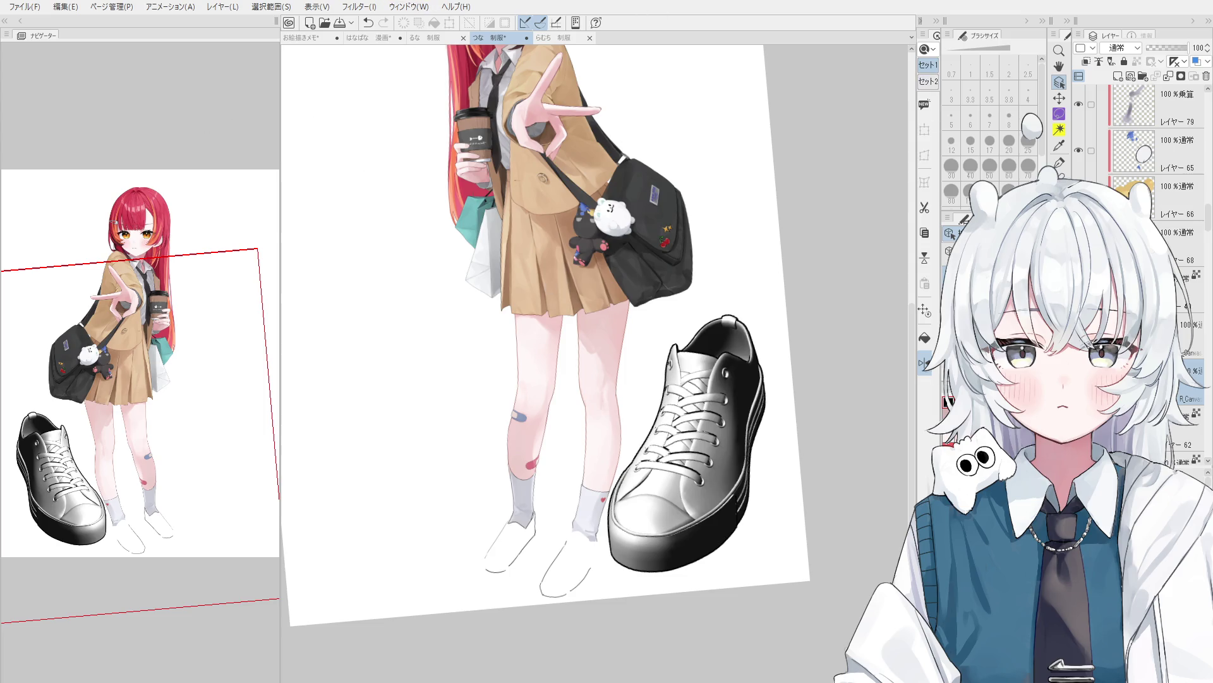
left_click(948, 251)
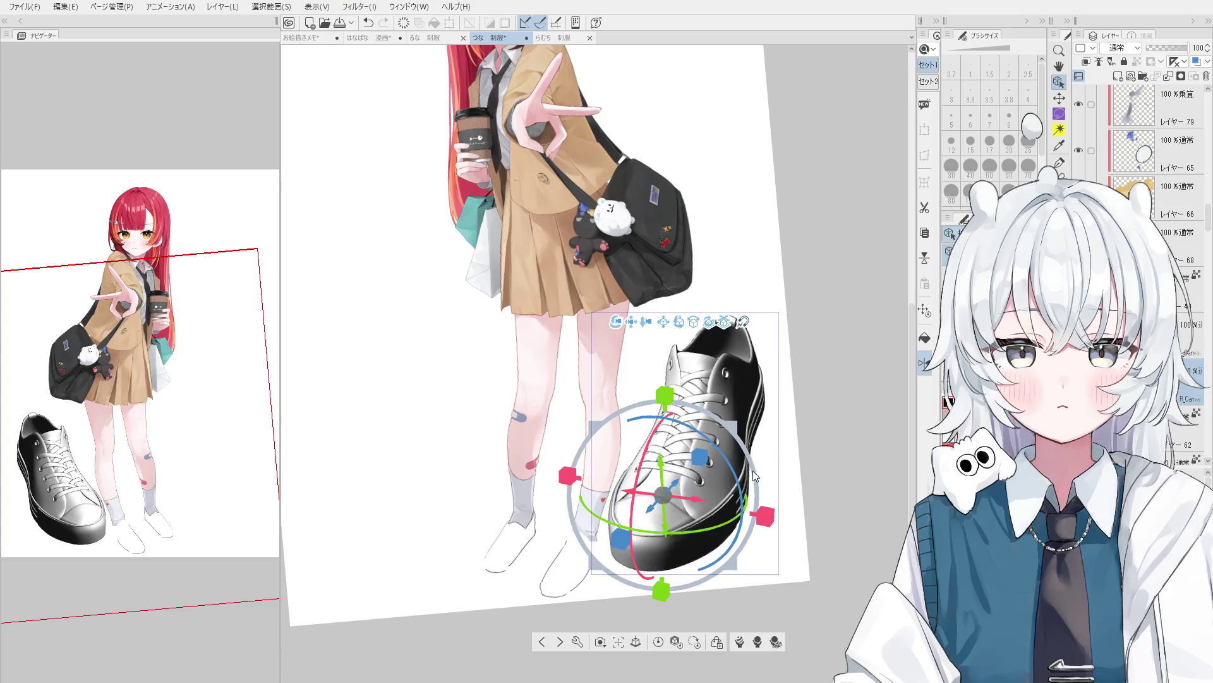
Scale the 3D sneaker down to foot size and rotate it to match the girl's left foot.
left_click_drag(743, 429, 569, 564)
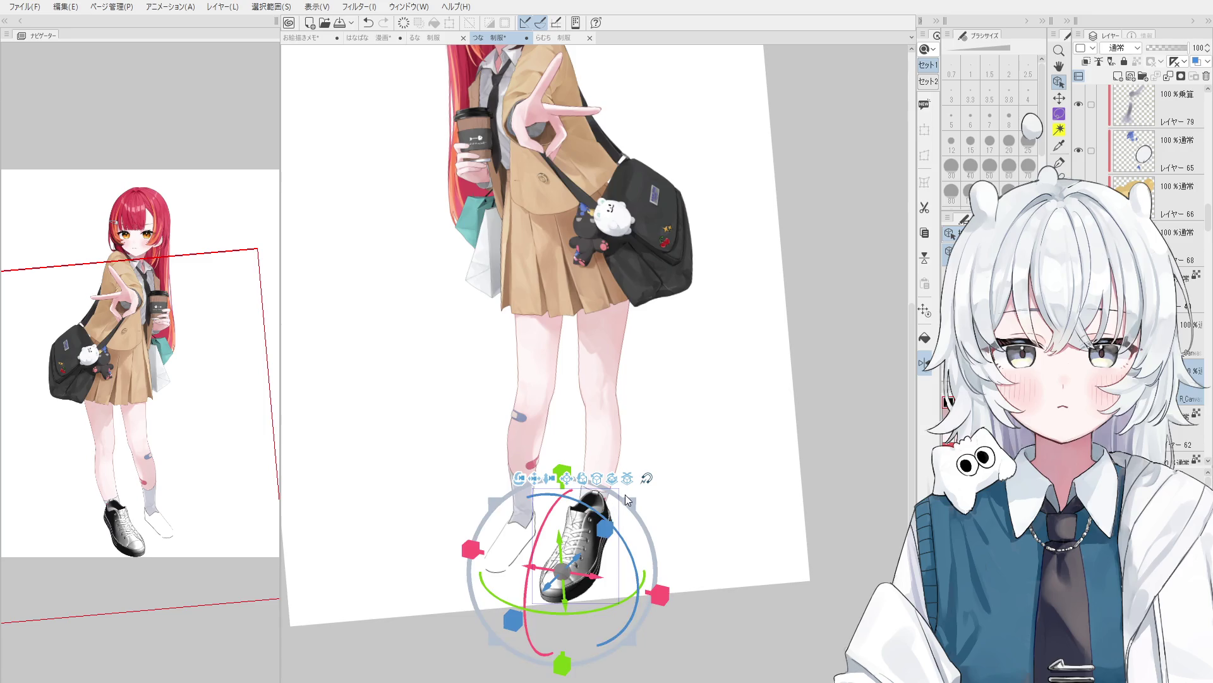
left_click_drag(534, 572, 527, 584)
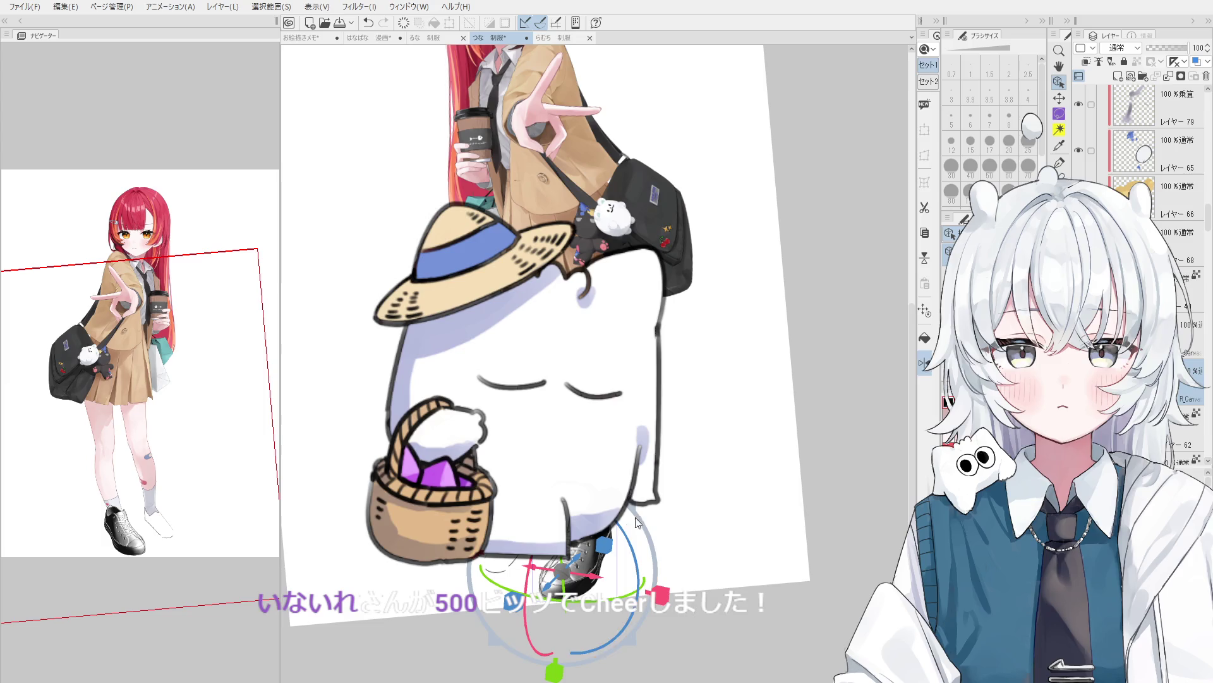
scroll(655, 534, "up", 2)
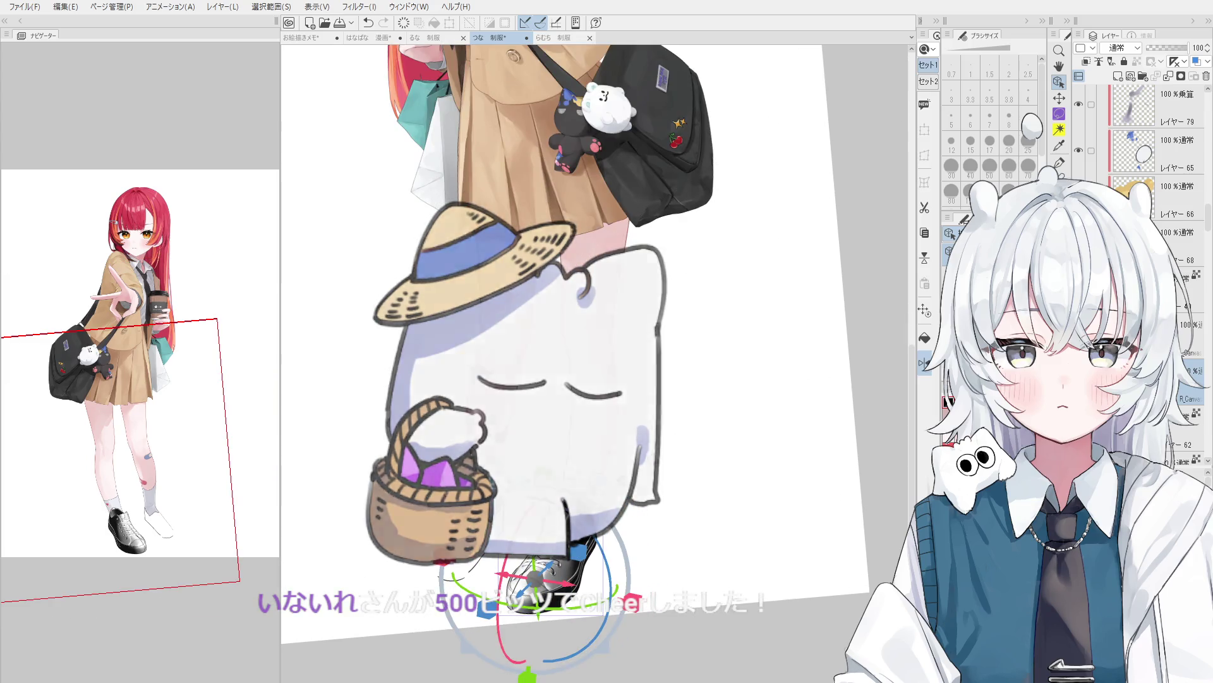
scroll(357, 572, "up", 1)
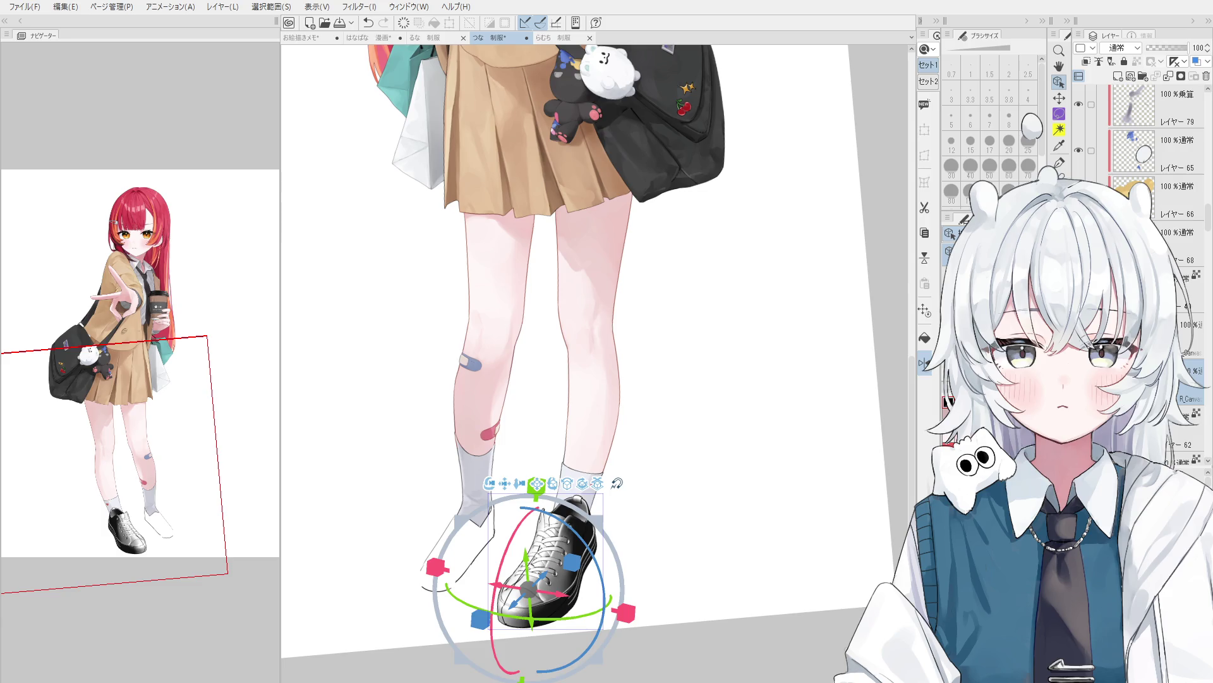
Rotate and tilt the 3D sneaker to a new angle with the manipulator rings.
scroll(524, 569, "up", 2)
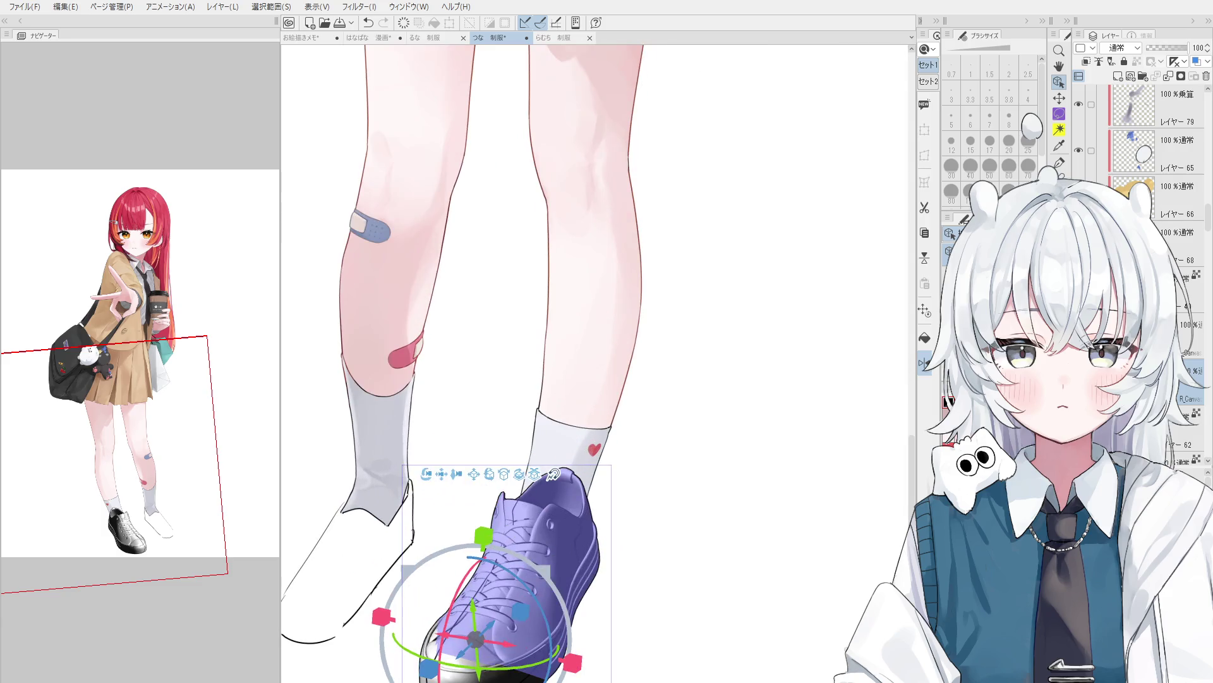
left_click_drag(585, 490, 590, 489)
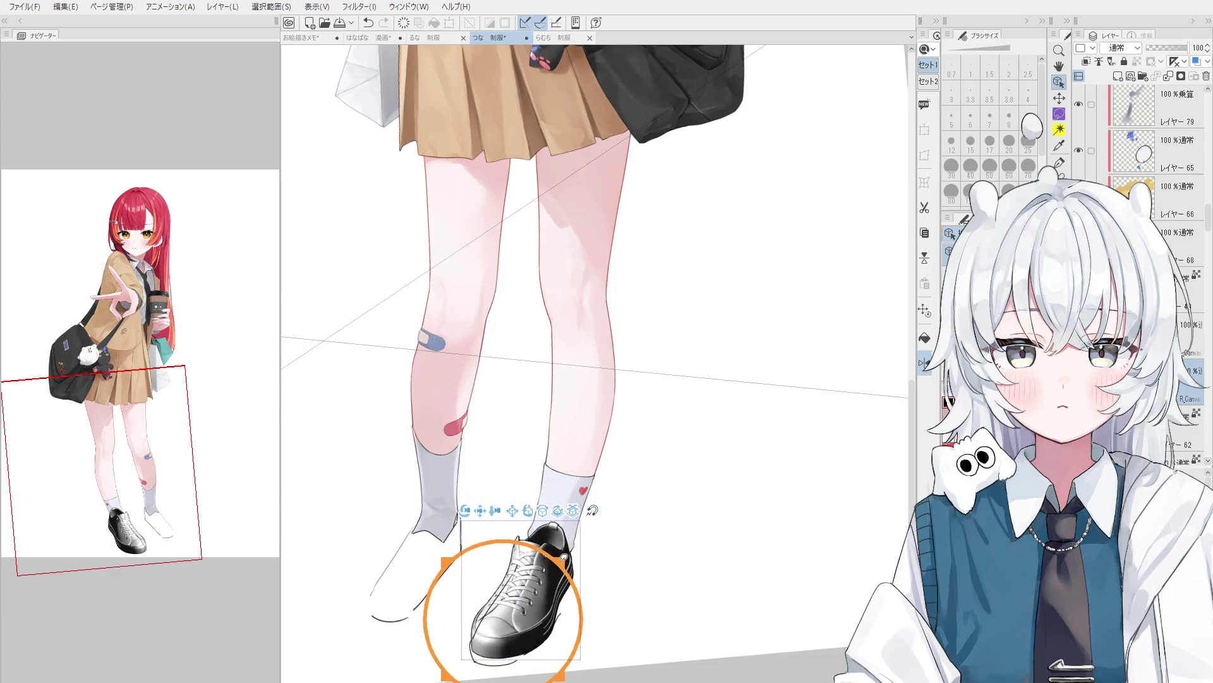
mouse_move(490, 601)
left_mouse_down()
mouse_move(486, 561)
mouse_move(511, 623)
left_mouse_up()
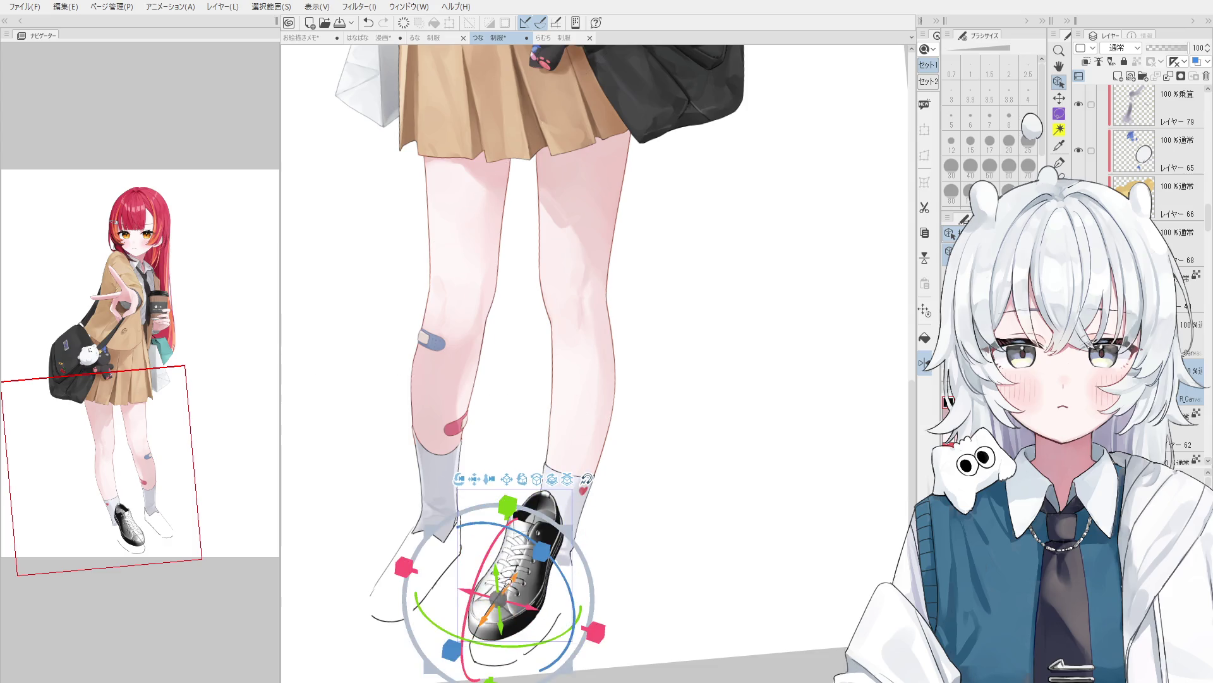
mouse_move(565, 668)
left_mouse_down()
mouse_move(549, 670)
mouse_move(513, 625)
left_mouse_up()
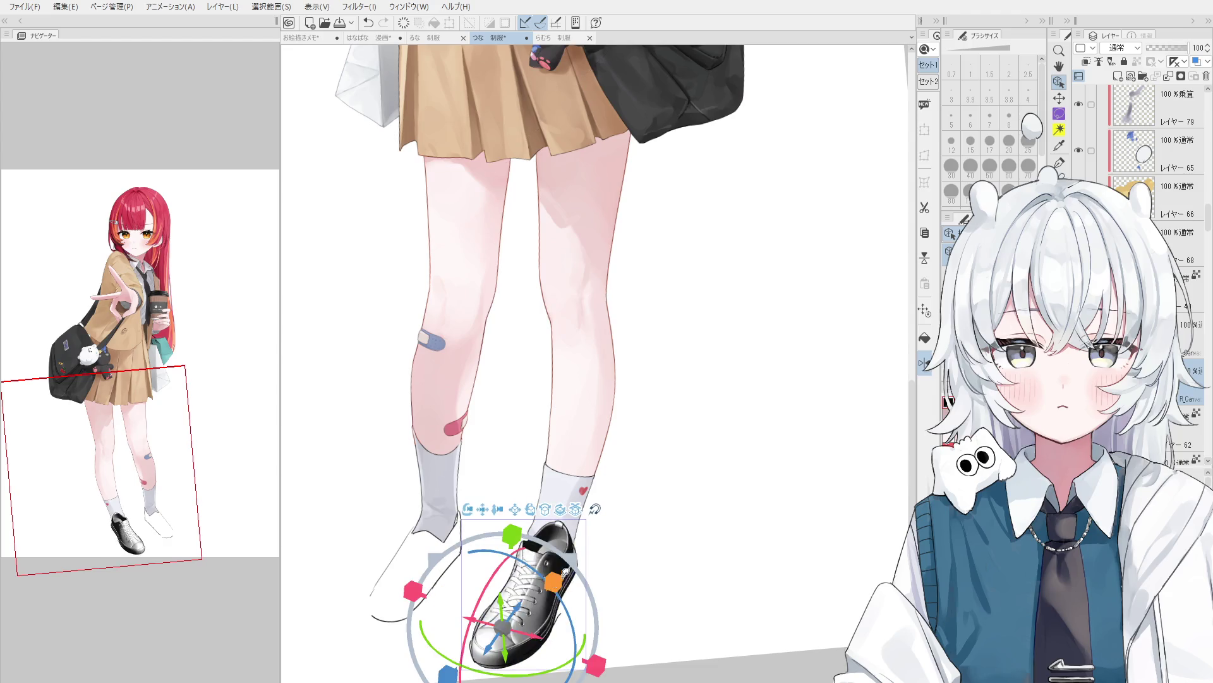
Bring the legs and shoe higher in view and nudge the sneaker slightly left.
key("space")
left_click_drag(603, 572, 685, 439)
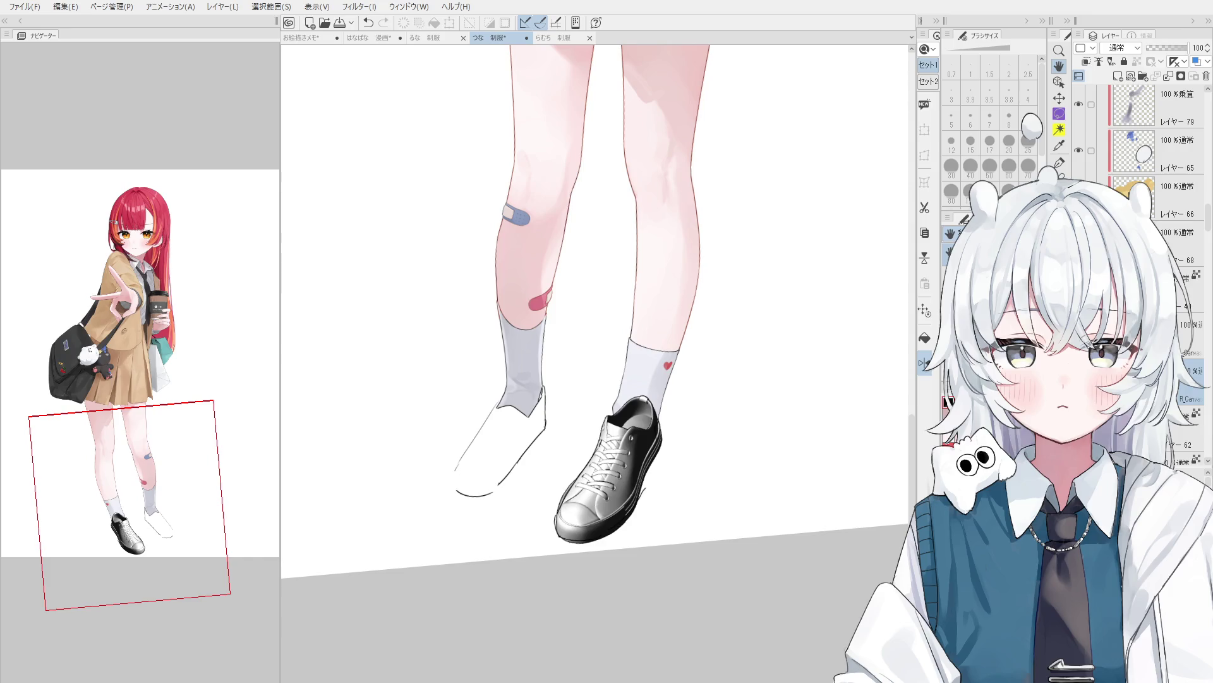
scroll(804, 420, "up", 1)
scroll(712, 477, "up", 2)
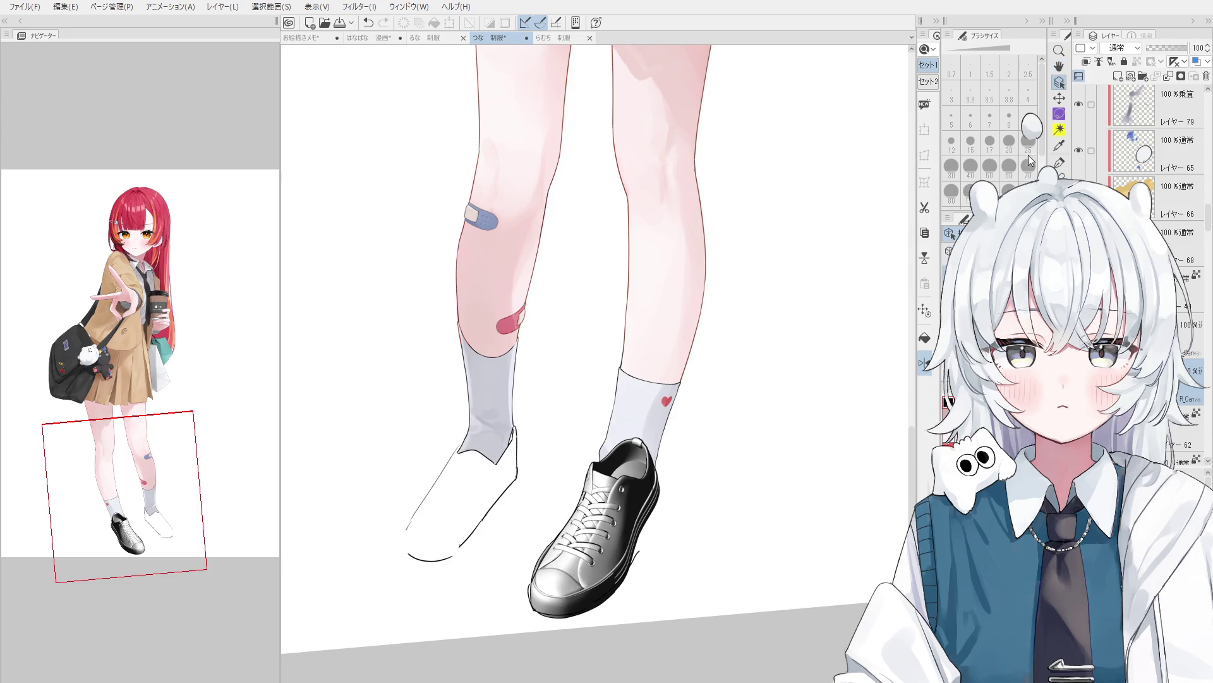
left_click_drag(557, 548, 550, 524)
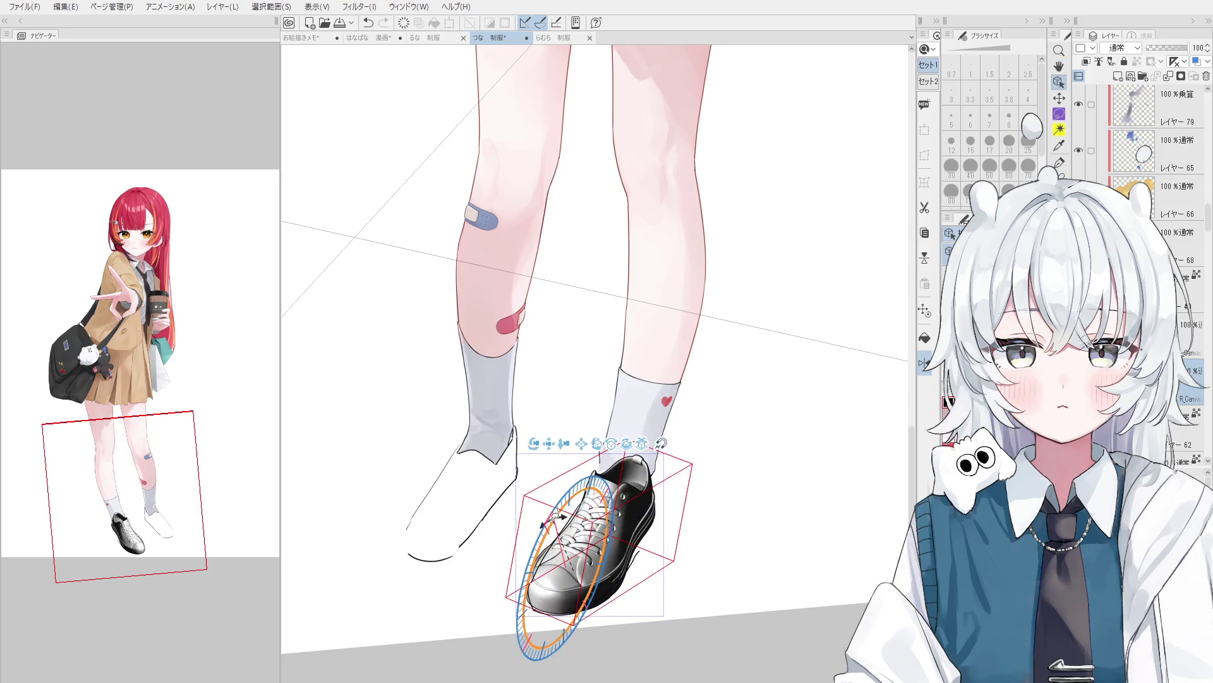
Reselect the sneaker and switch to rotating the whole model.
left_click(643, 489)
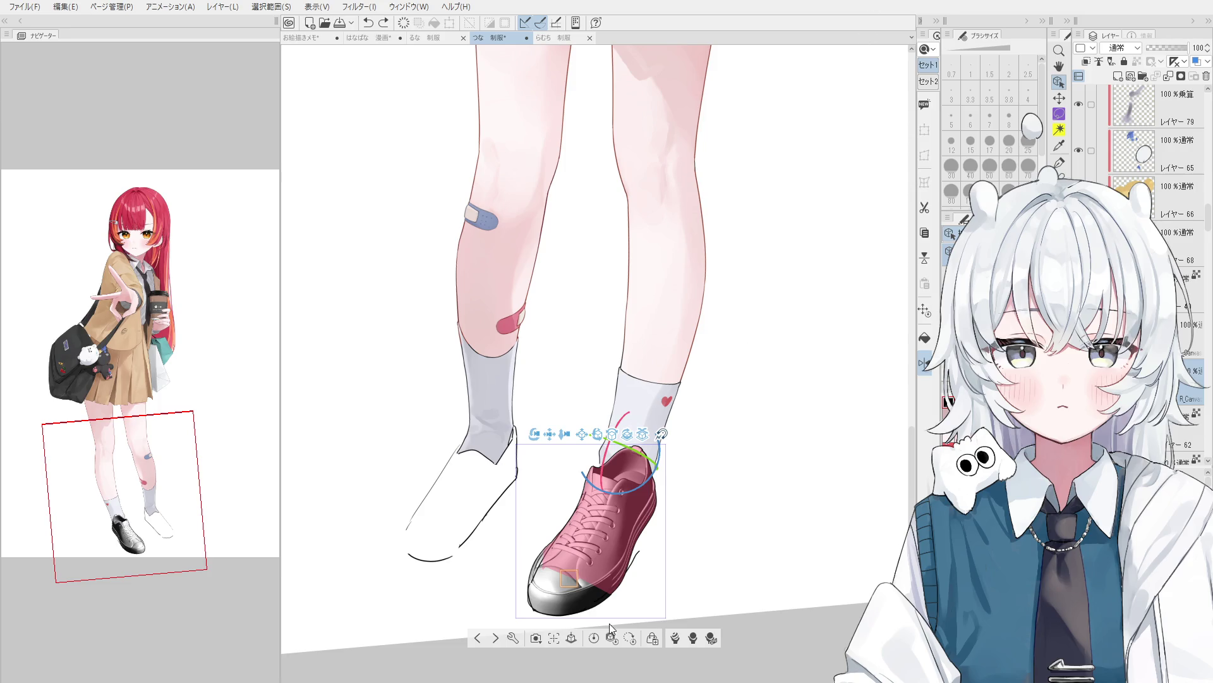
left_click(537, 570)
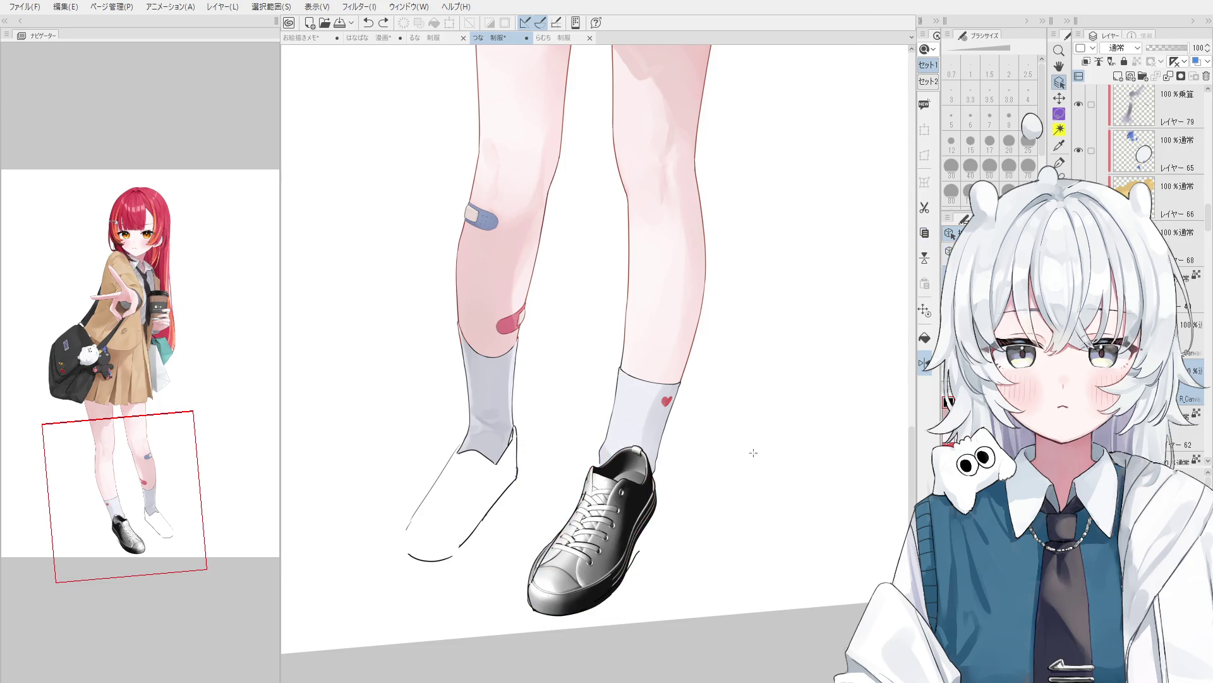
left_click(647, 498)
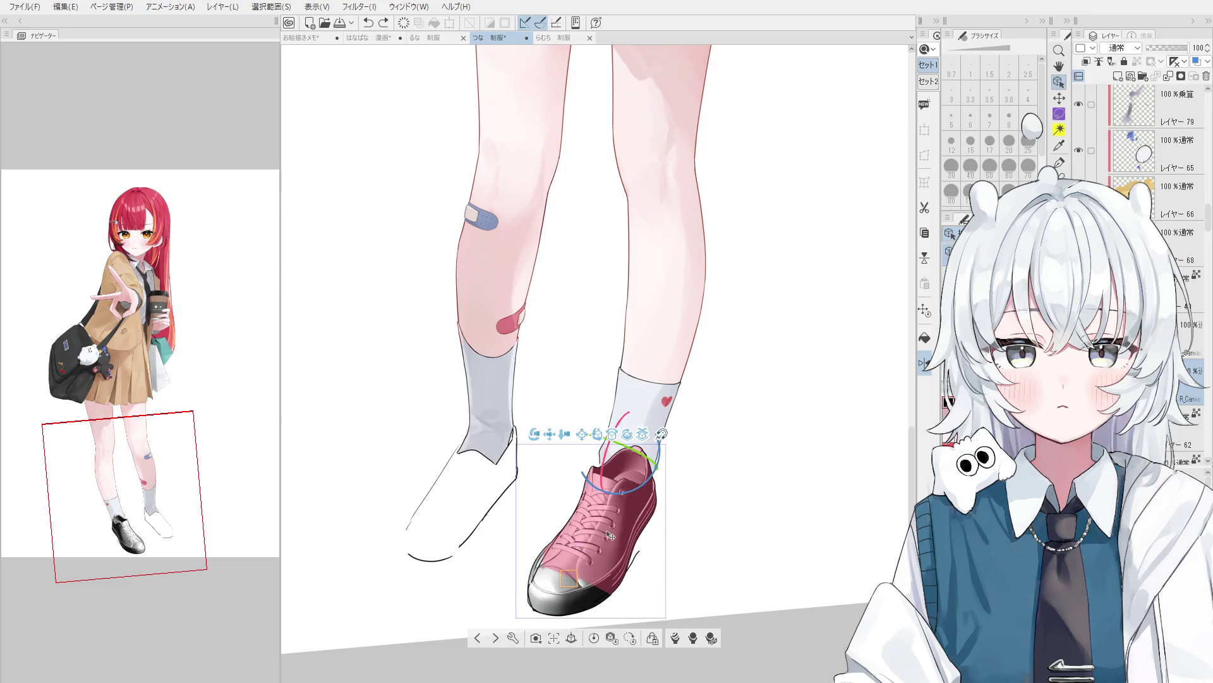
left_click(648, 498)
left_click(646, 496)
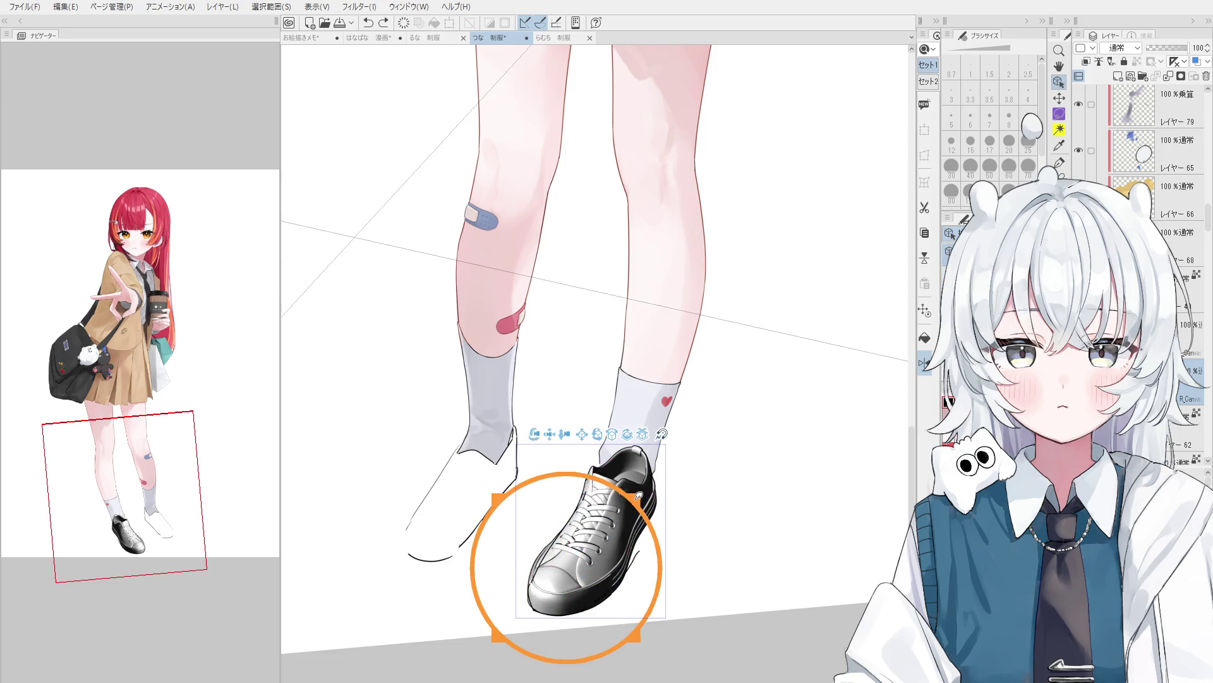
Pan to the skirt and legs and reset the canvas rotation to upright.
scroll(641, 488, "down", 2)
key("h")
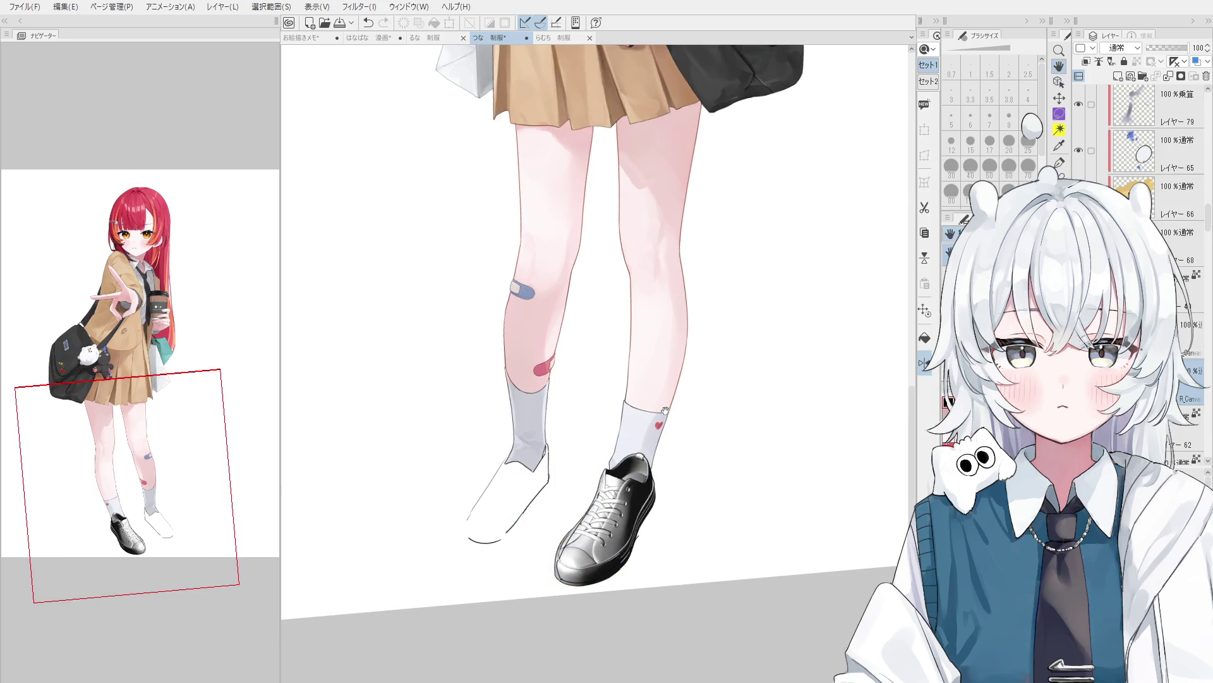
left_click_drag(660, 442, 671, 454)
scroll(671, 454, "down", 1)
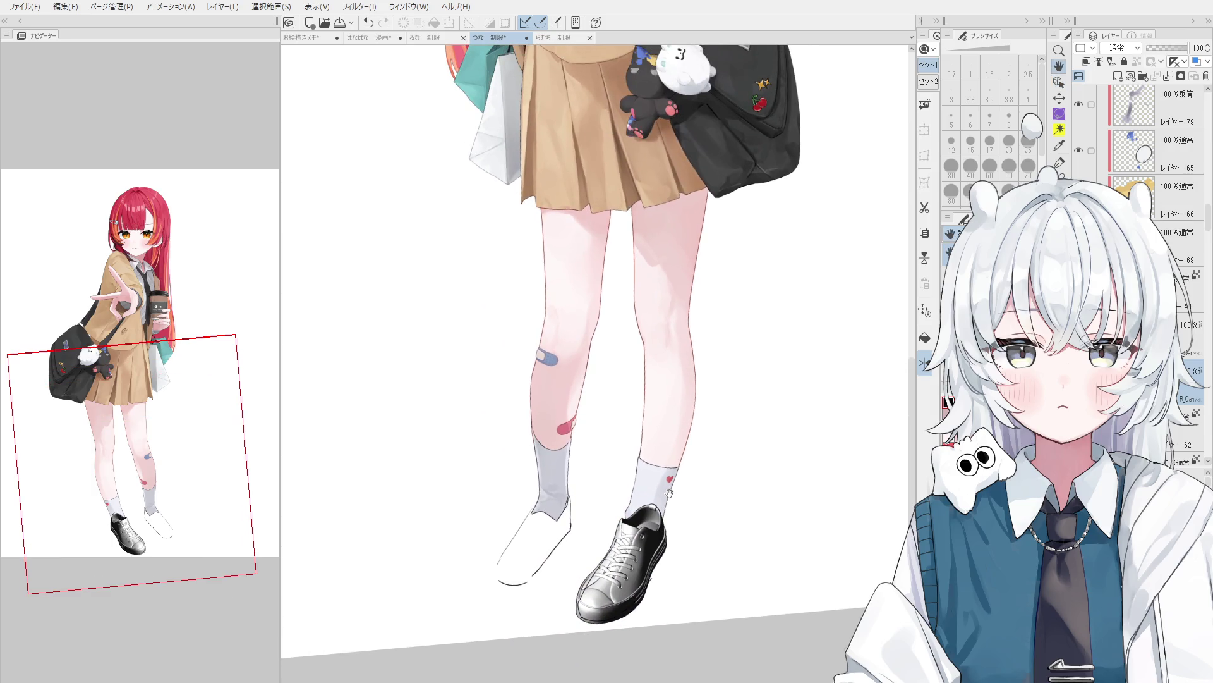
scroll(664, 492, "down", 2)
key("at")
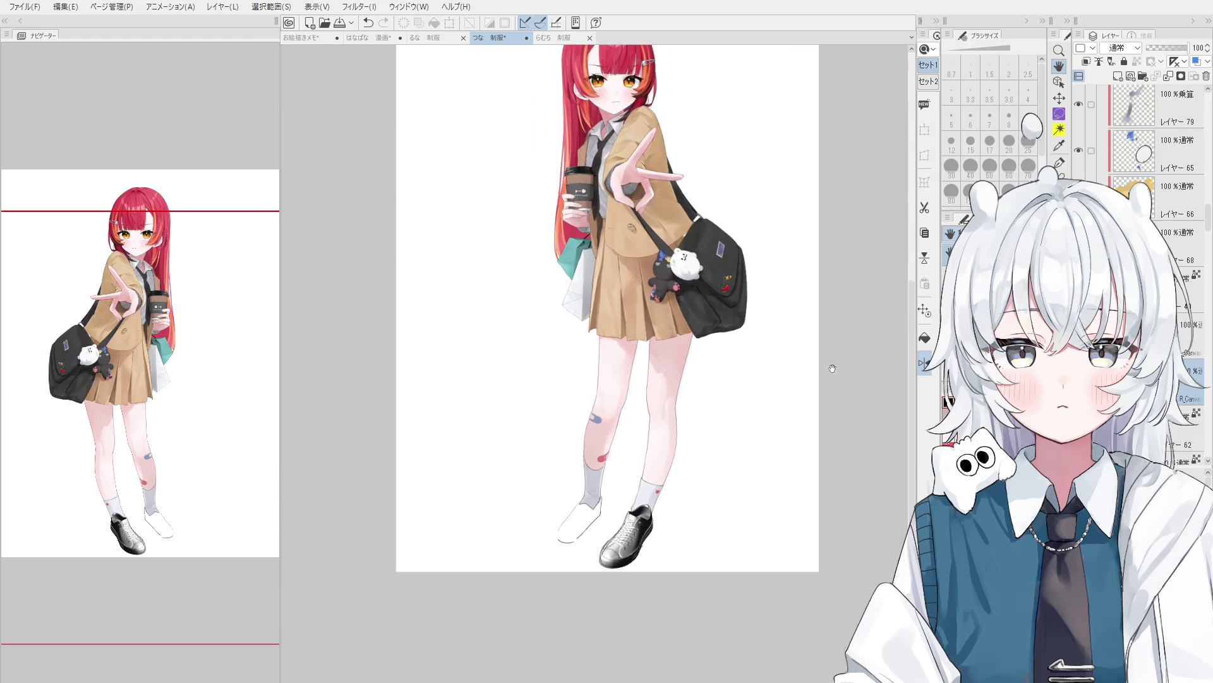
Rotate the sneaker slightly, fade its layer to 30% opacity, and move it onto the heart-sock foot.
key("o")
scroll(638, 537, "up", 1)
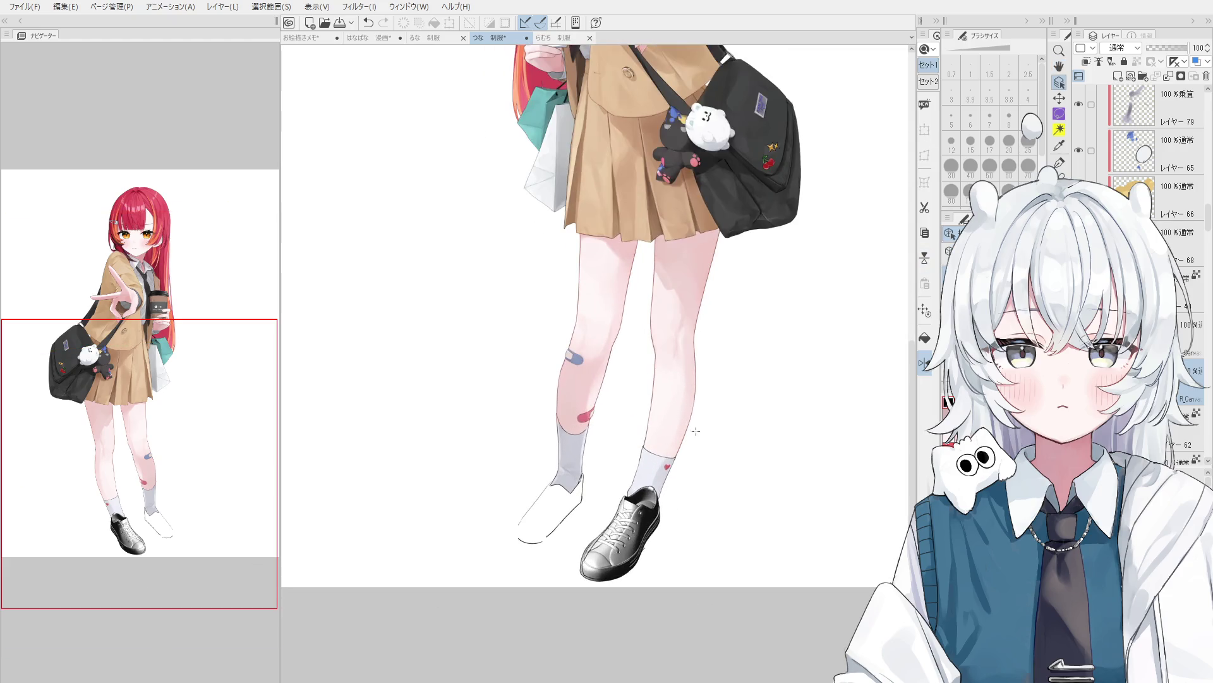
left_click(620, 537)
scroll(670, 487, "up", 2)
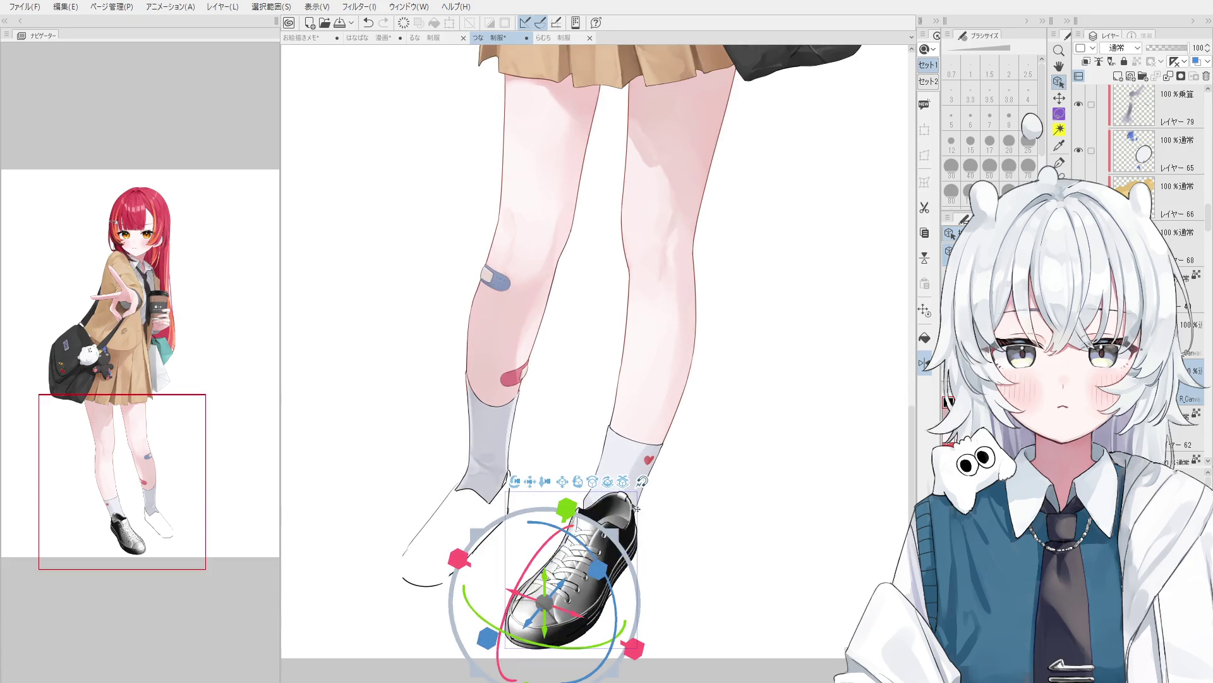
left_click_drag(619, 536, 622, 535)
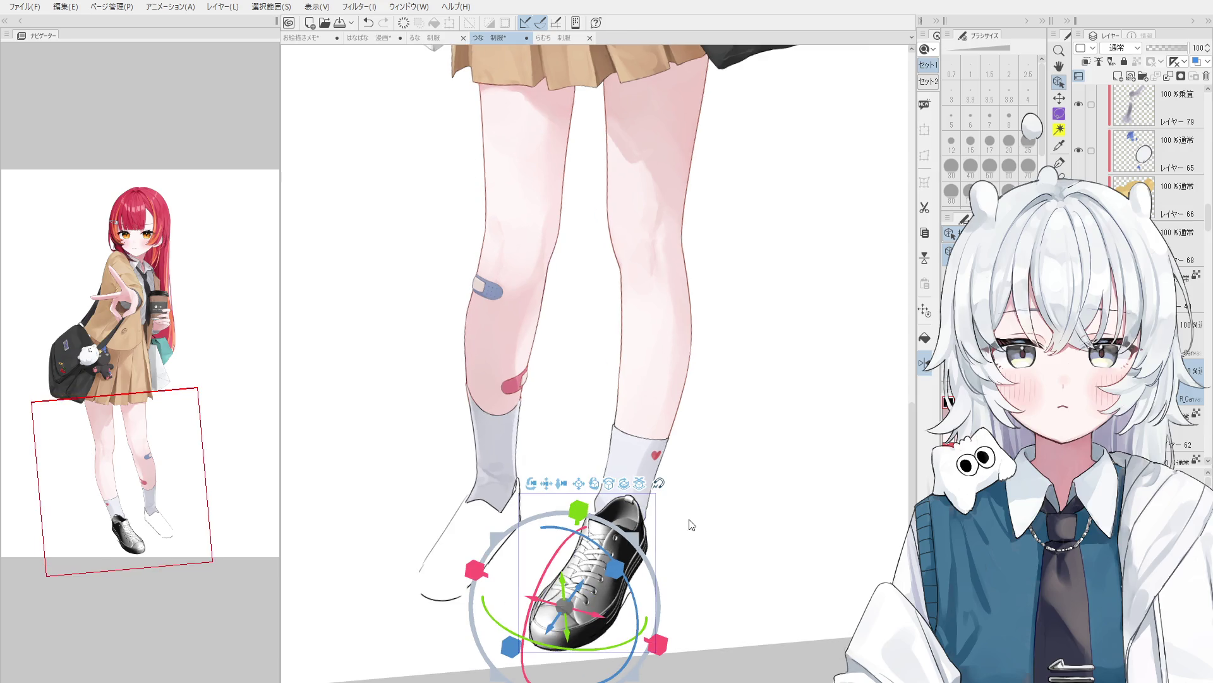
left_click(1162, 48)
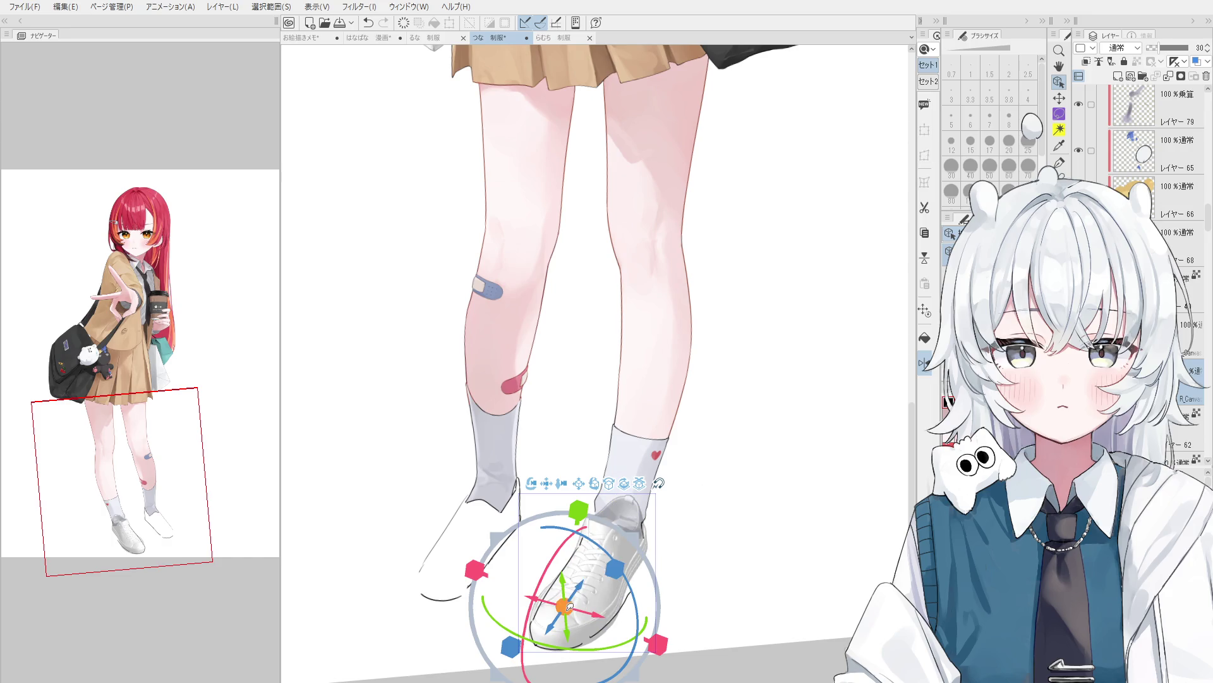
left_click_drag(566, 604, 754, 577)
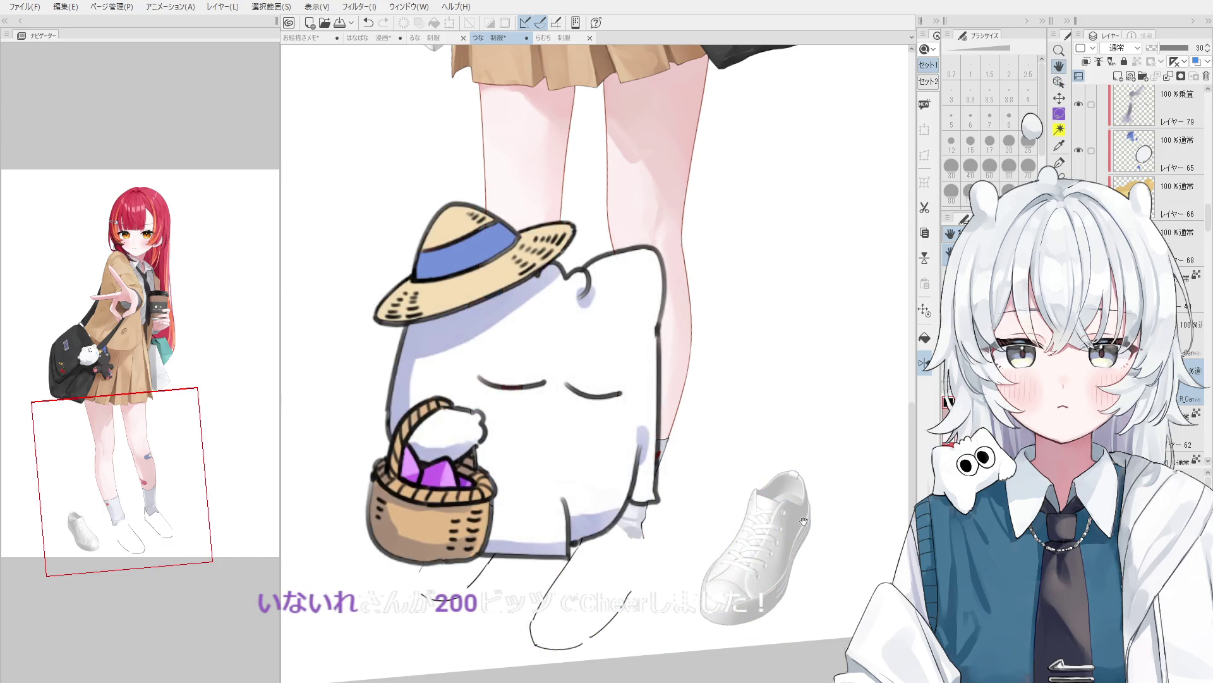
Zoom in on the legs, the heart-patterned sock and the 3D sneaker.
scroll(816, 518, "up", 2)
scroll(817, 519, "up", 1)
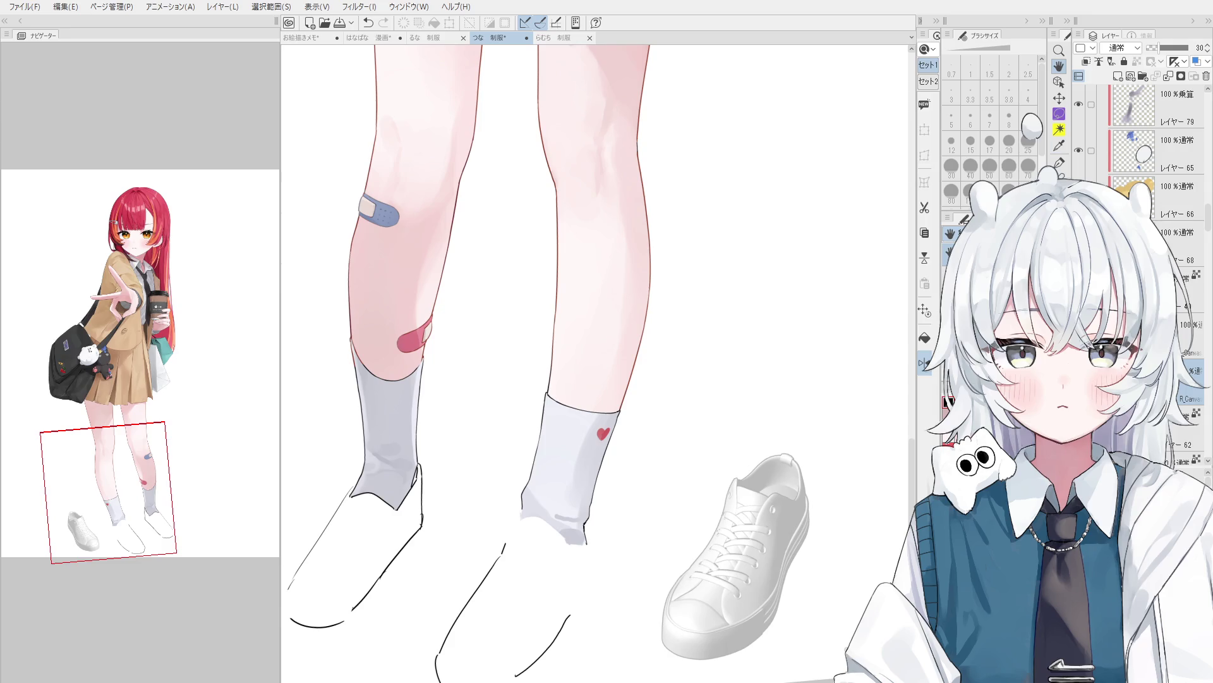
scroll(657, 502, "up", 2)
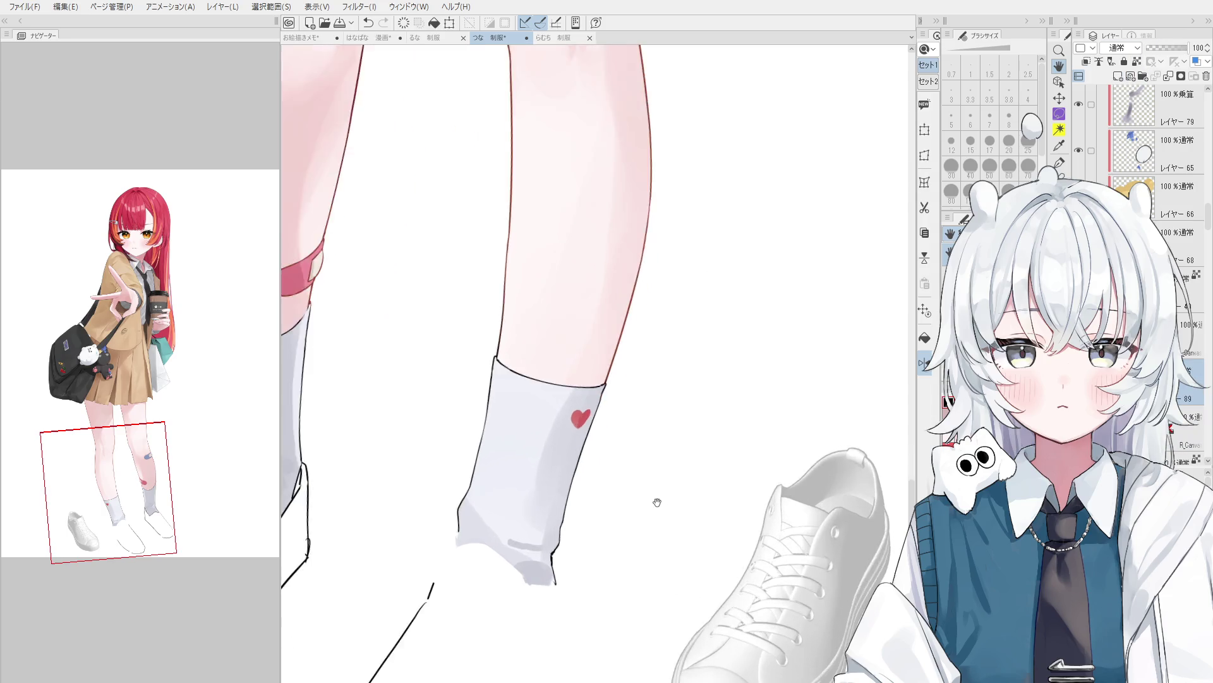
Bring the whole sneaker into view and lower its 3D layer to 19% opacity.
left_click_drag(657, 503, 601, 327)
scroll(601, 327, "up", 1)
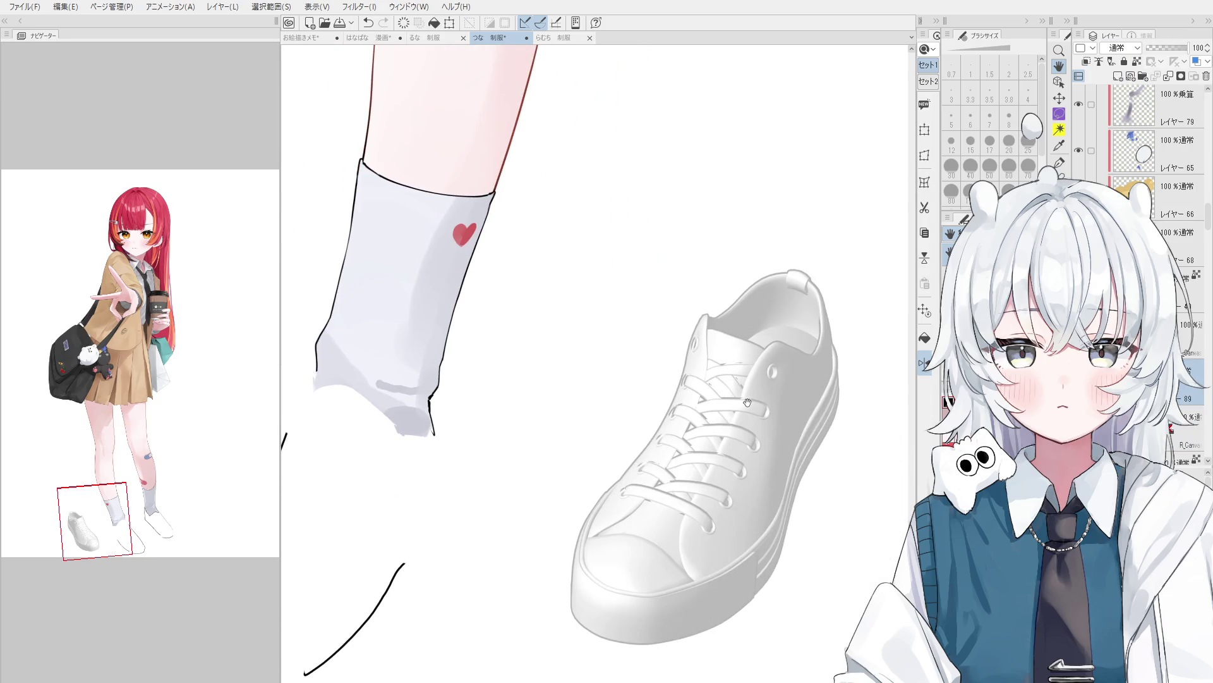
scroll(735, 433, "up", 1)
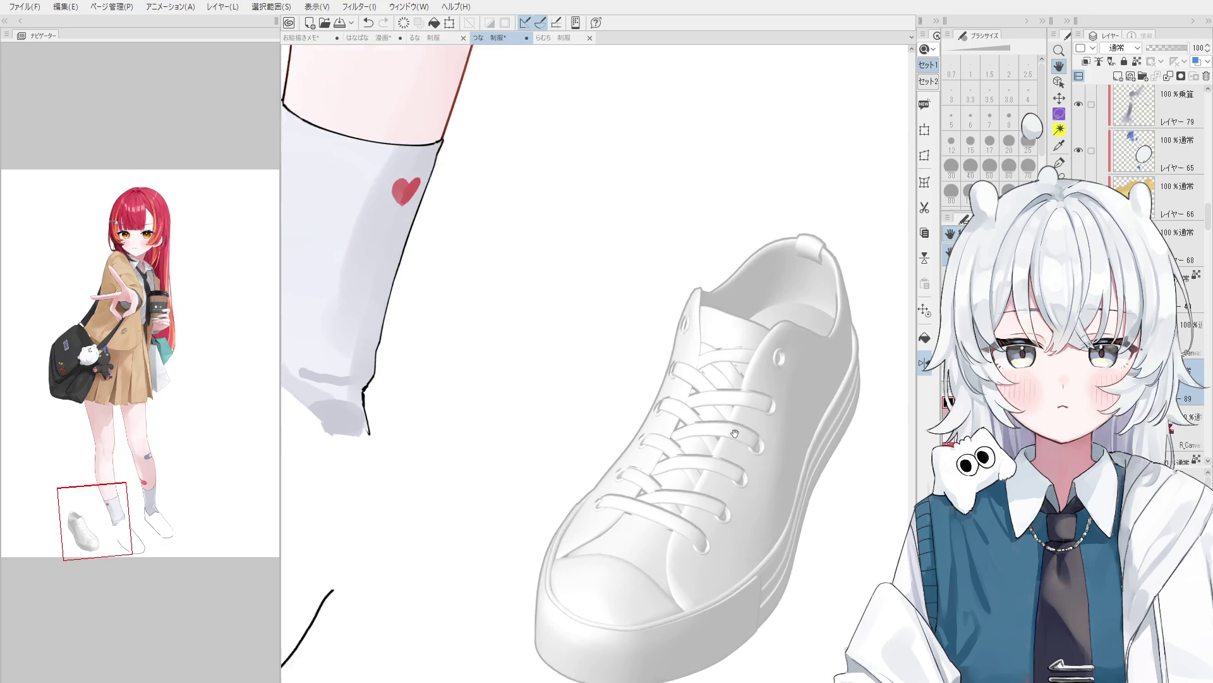
scroll(780, 469, "down", 1)
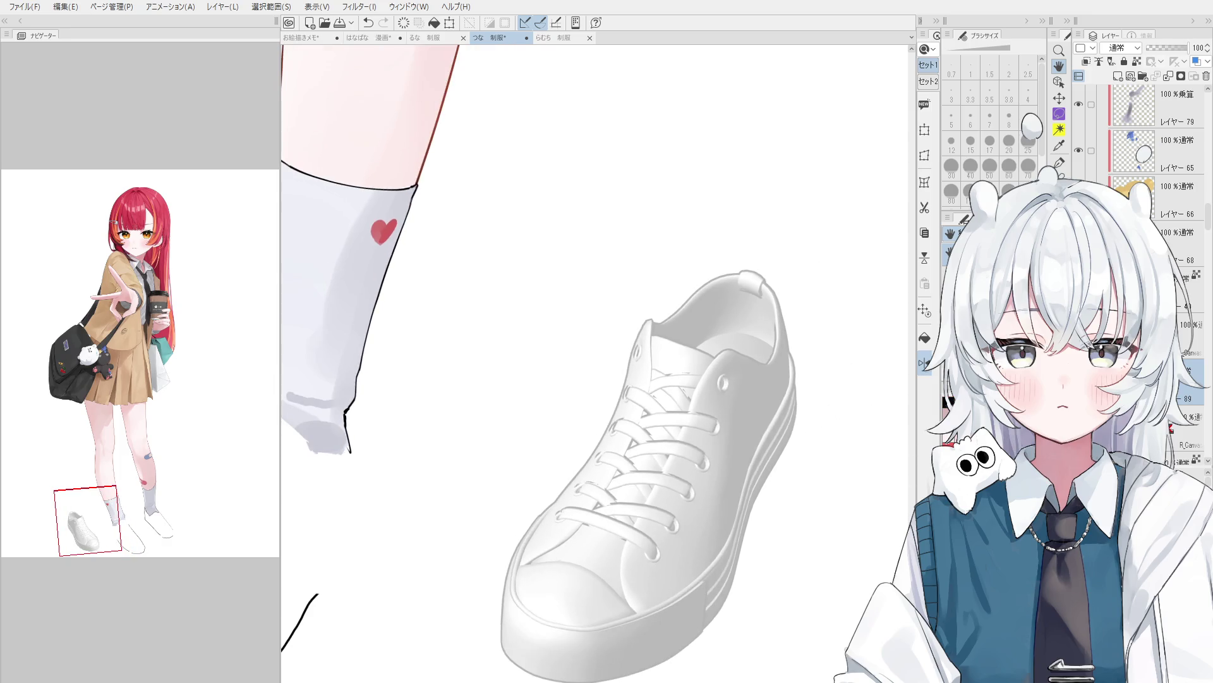
left_click(1188, 417)
left_click_drag(1187, 48, 1157, 48)
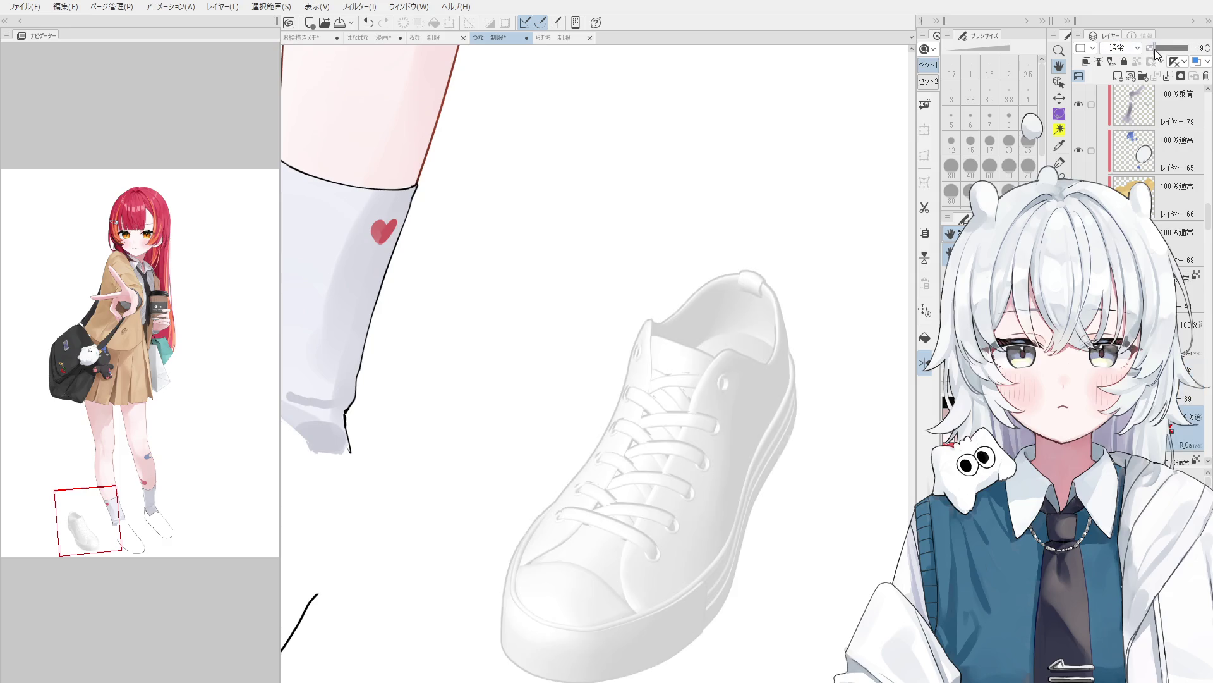
Select the drawing layer above, mirror the canvas horizontally, and ink a first stroke along the shoe edge.
left_click(1188, 379)
left_click_drag(838, 341, 859, 360)
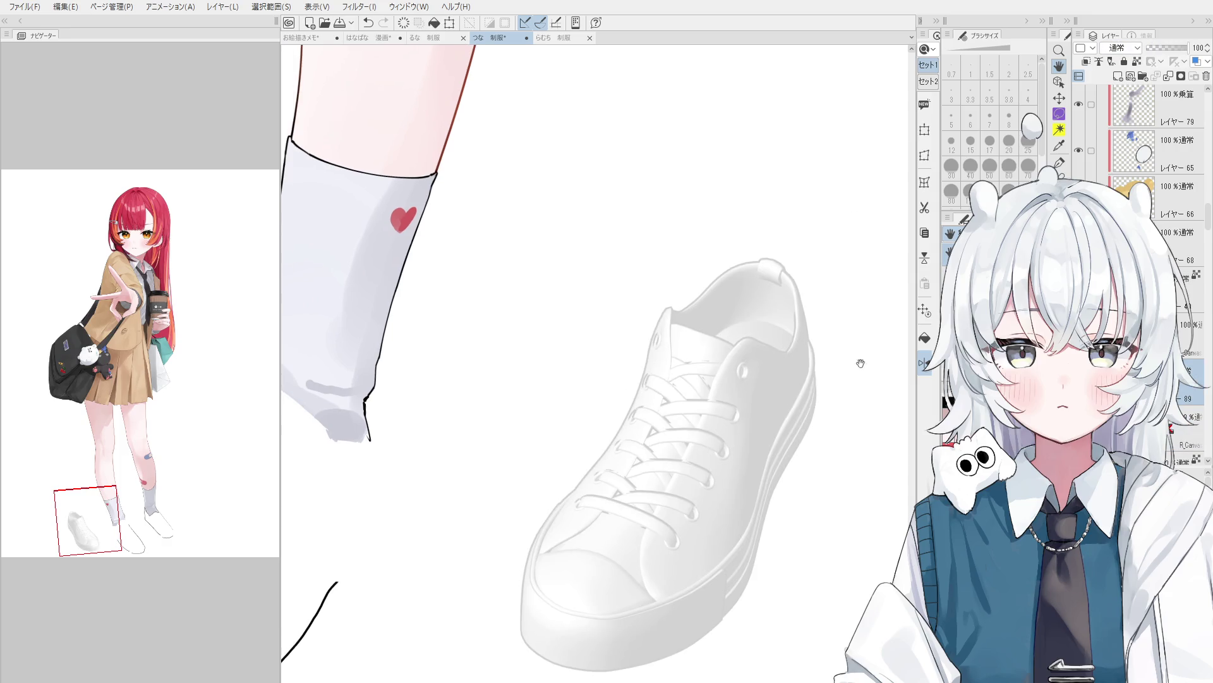
scroll(857, 434, "down", 1)
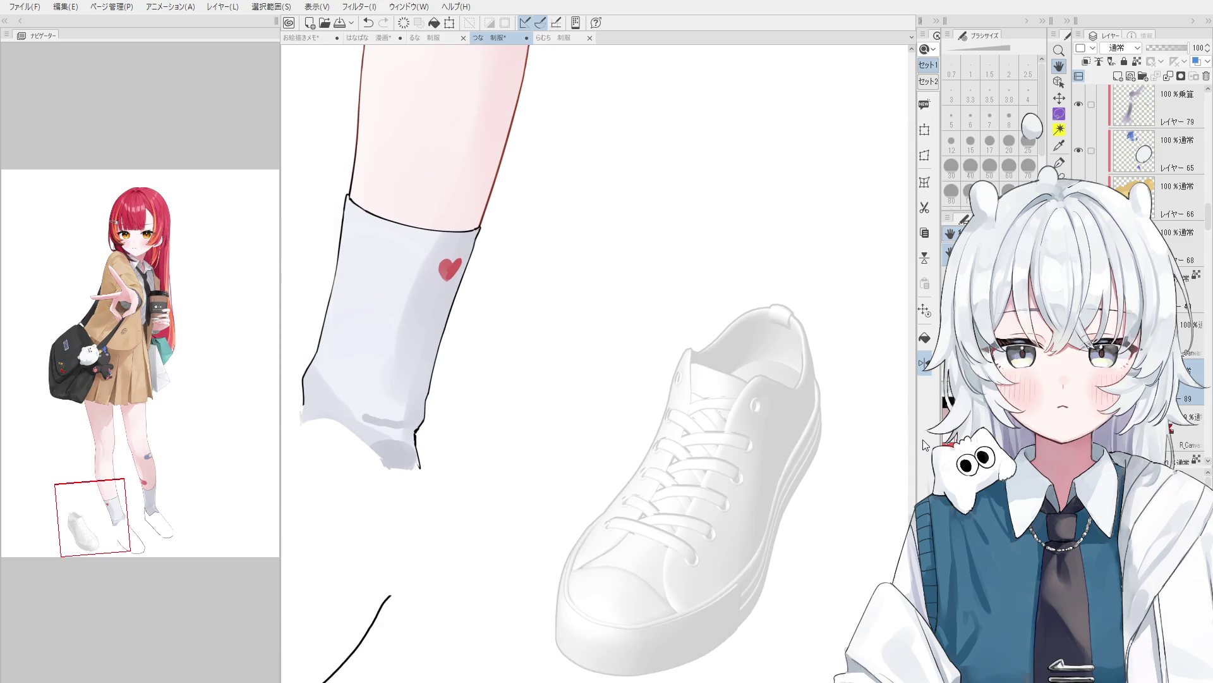
key("h")
scroll(487, 506, "up", 5)
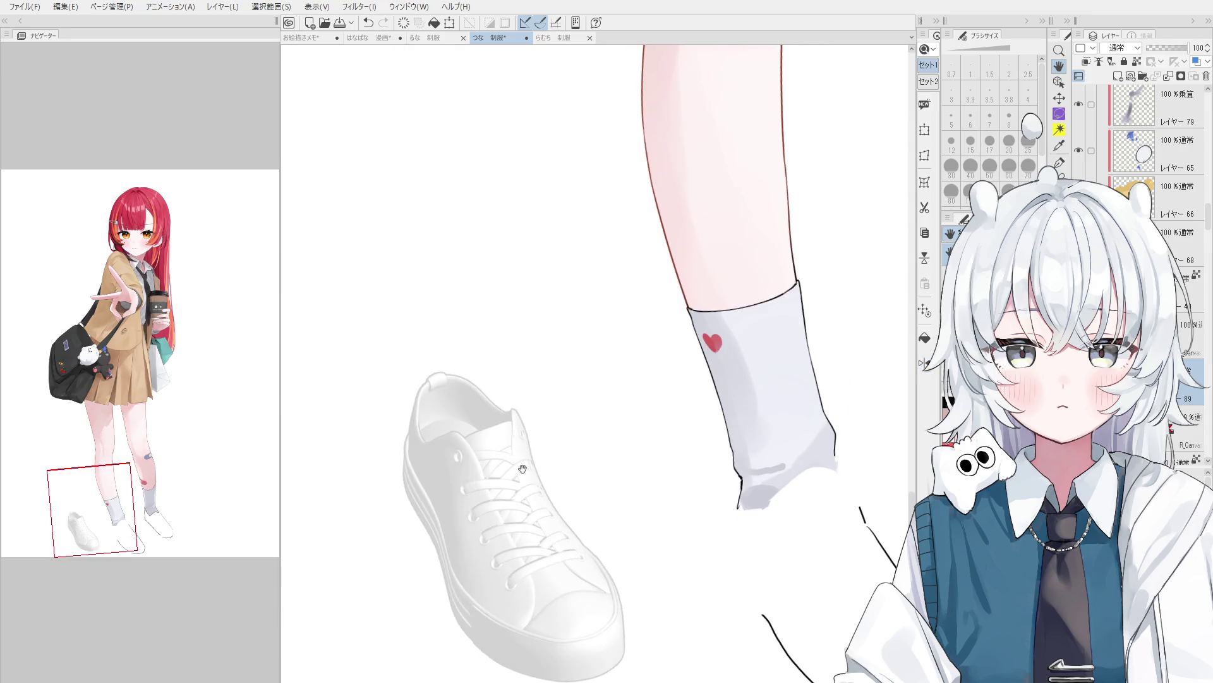
key("p")
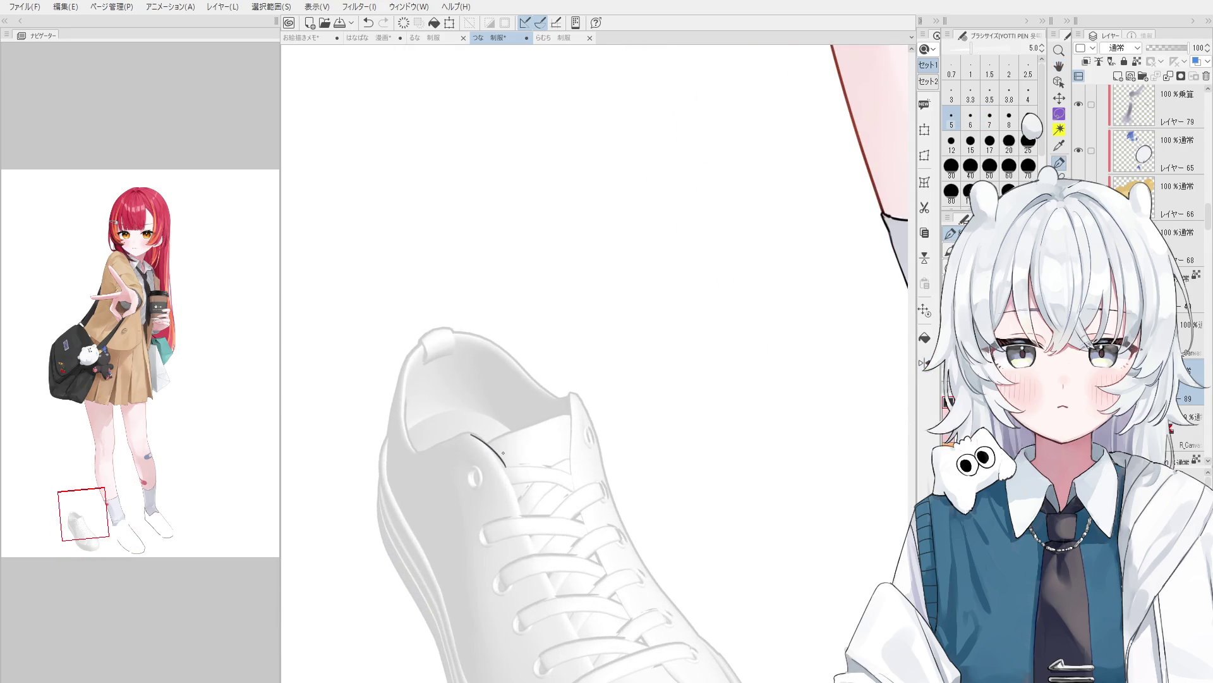
left_click_drag(470, 432, 514, 497)
Ink the left edge of the shoe opening, erasing and undoing the rough first attempts.
key("e")
left_click_drag(486, 446, 541, 547)
key("p")
key("ctrl+z")
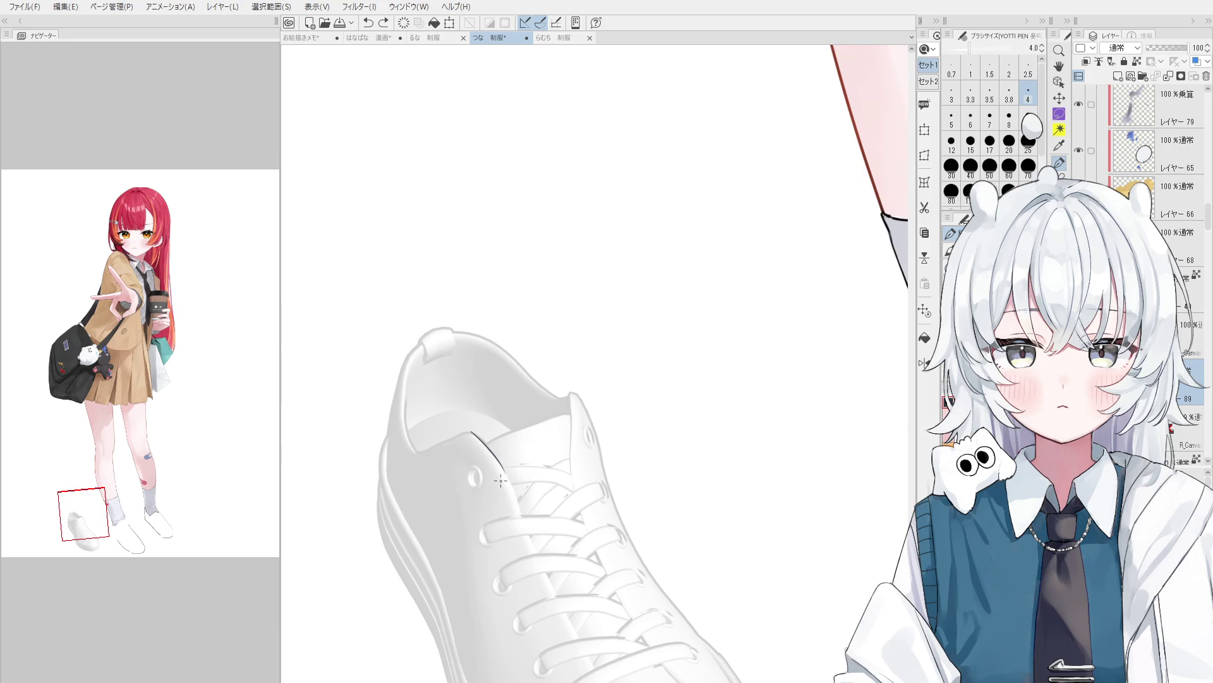
left_click_drag(424, 435, 475, 599)
key("ctrl+z")
left_click_drag(429, 487, 487, 641)
key("e")
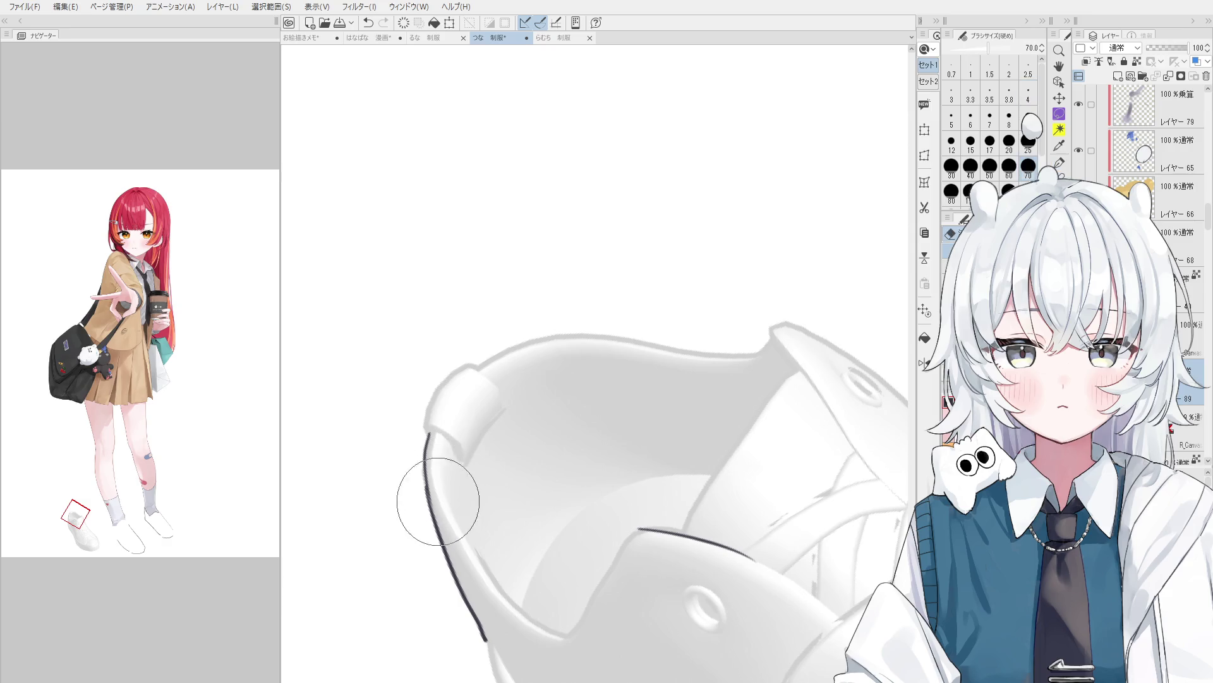
left_click_drag(438, 501, 442, 481)
key("p")
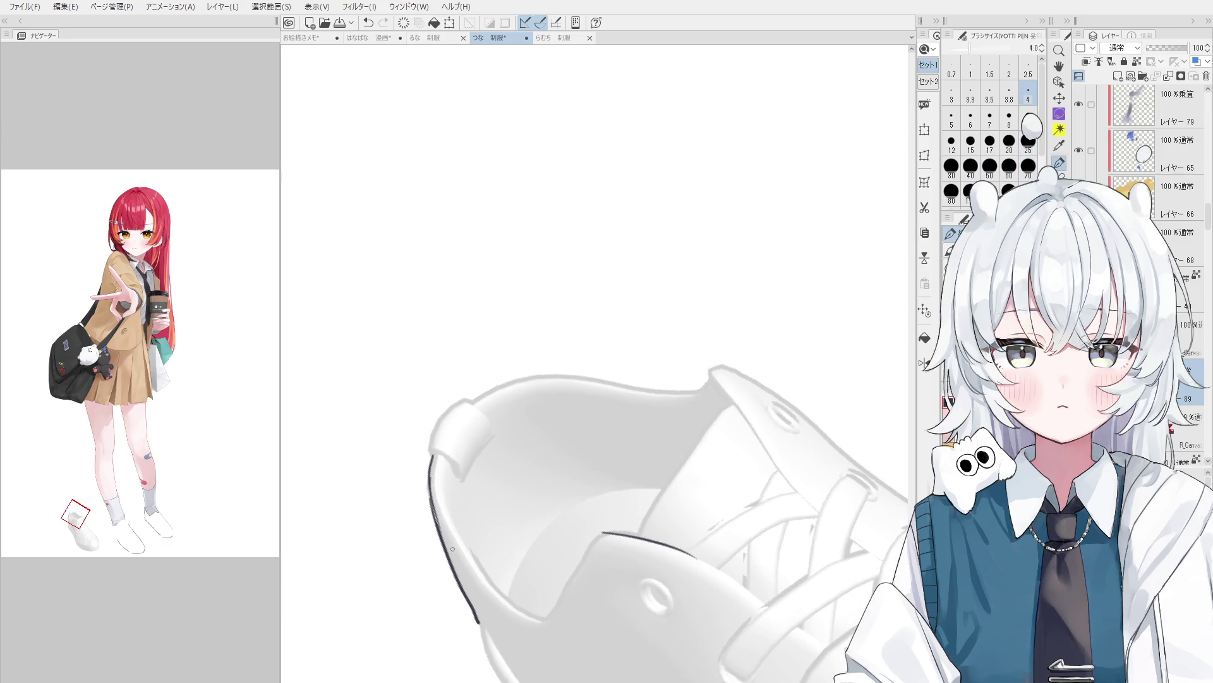
Extend the opening's edge line and start the heel tab corner, rotating the view as needed.
left_click_drag(453, 548, 463, 514)
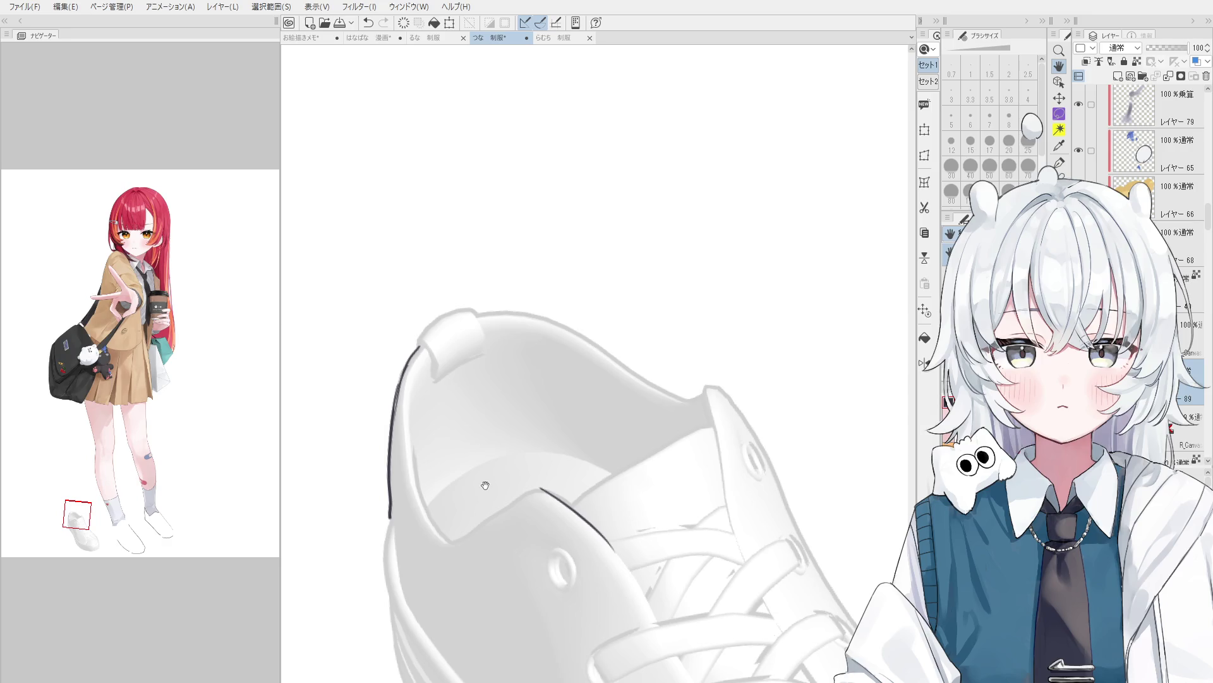
left_click_drag(485, 486, 426, 441)
key("minus")
key("p")
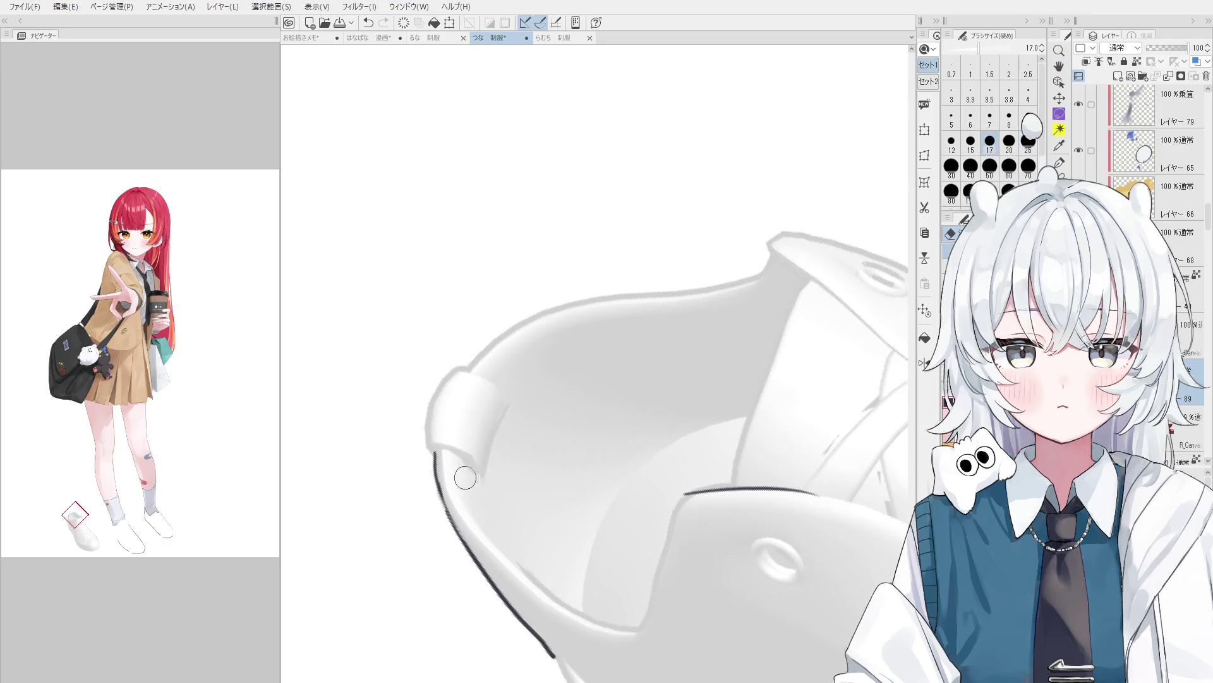
left_click_drag(435, 451, 455, 528)
key("asciicircum")
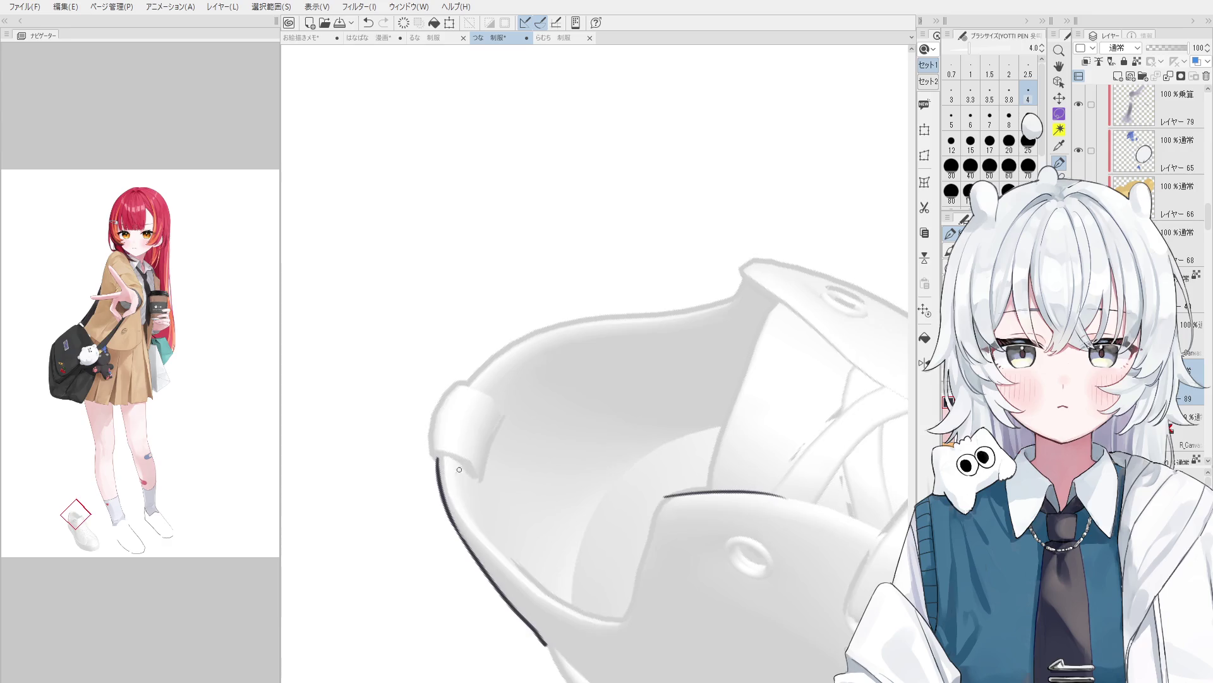
mouse_move(417, 397)
left_mouse_down()
mouse_move(453, 436)
mouse_move(495, 381)
left_mouse_up()
Ink the heel pull tab's top corner outline.
key("e")
key("p")
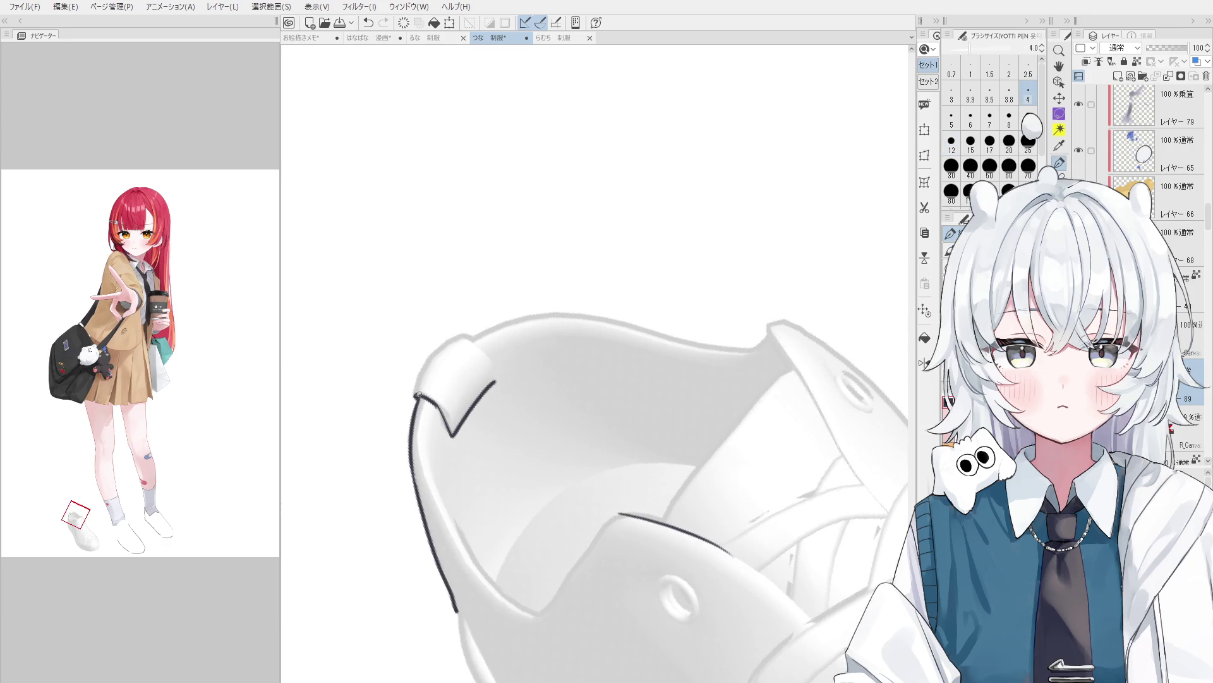
key("e")
key("p")
mouse_move(417, 387)
left_mouse_down()
mouse_move(471, 328)
mouse_move(500, 345)
mouse_move(442, 379)
mouse_move(499, 340)
left_mouse_up()
key("asciicircum")
key("e")
key("p")
key("asciicircum")
key("e")
Enlarge the eraser and clean up the heel tab's inner V line.
scroll(470, 363, "up", 1)
key("p")
key("e")
key("p")
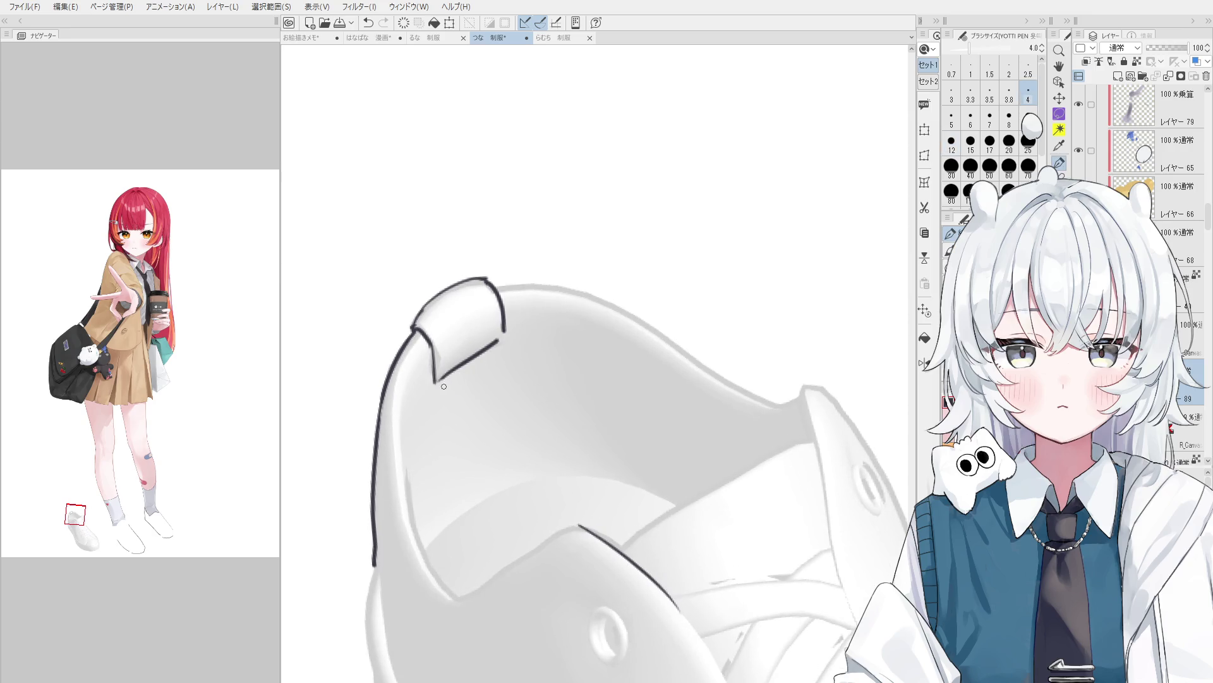
scroll(446, 383, "down", 1)
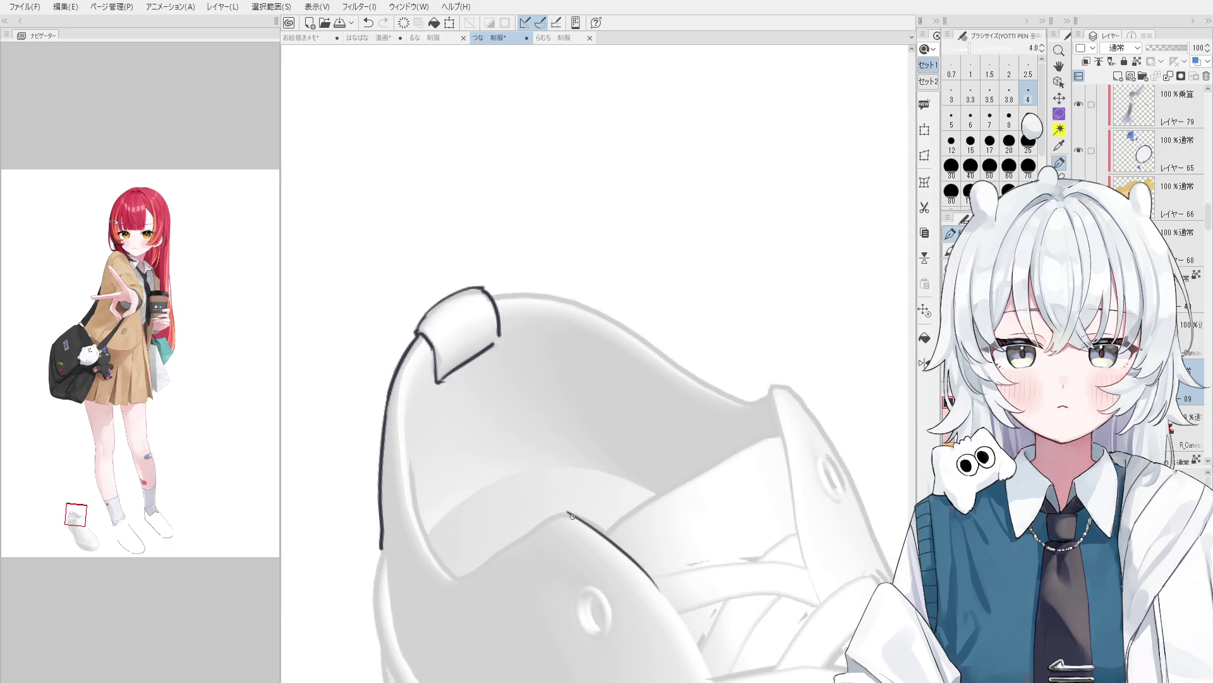
key("e")
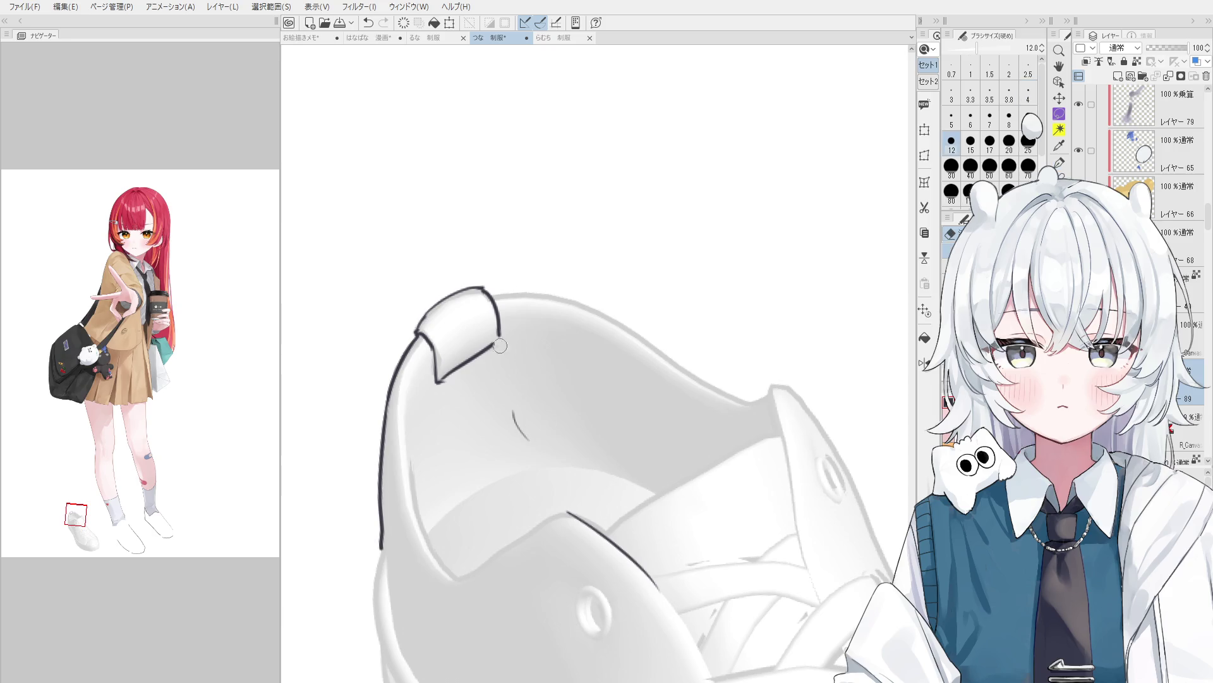
scroll(509, 404, "up", 1)
key("bracketright")
key("bracketright")
mouse_move(494, 341)
left_mouse_down()
mouse_move(430, 391)
mouse_move(490, 342)
left_mouse_up()
key("p")
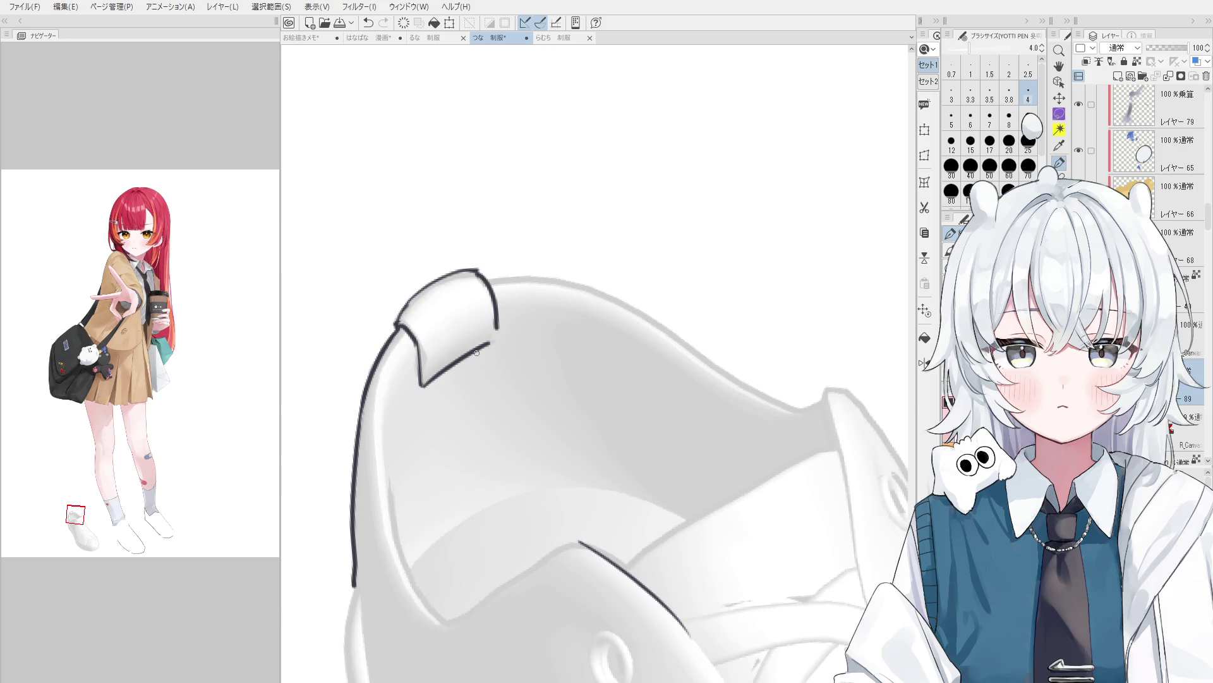
scroll(486, 409, "up", 2)
Erase and redraw the heel tab's bottom edge stroke.
mouse_move(536, 349)
left_mouse_down()
mouse_move(425, 419)
mouse_move(421, 373)
mouse_move(423, 414)
mouse_move(524, 346)
mouse_move(474, 403)
mouse_move(522, 365)
left_mouse_up()
scroll(426, 419, "down", 1)
scroll(522, 371, "down", 3)
key("e")
key("p")
key("ctrl+z")
left_click_drag(467, 403, 522, 365)
key("asciicircum")
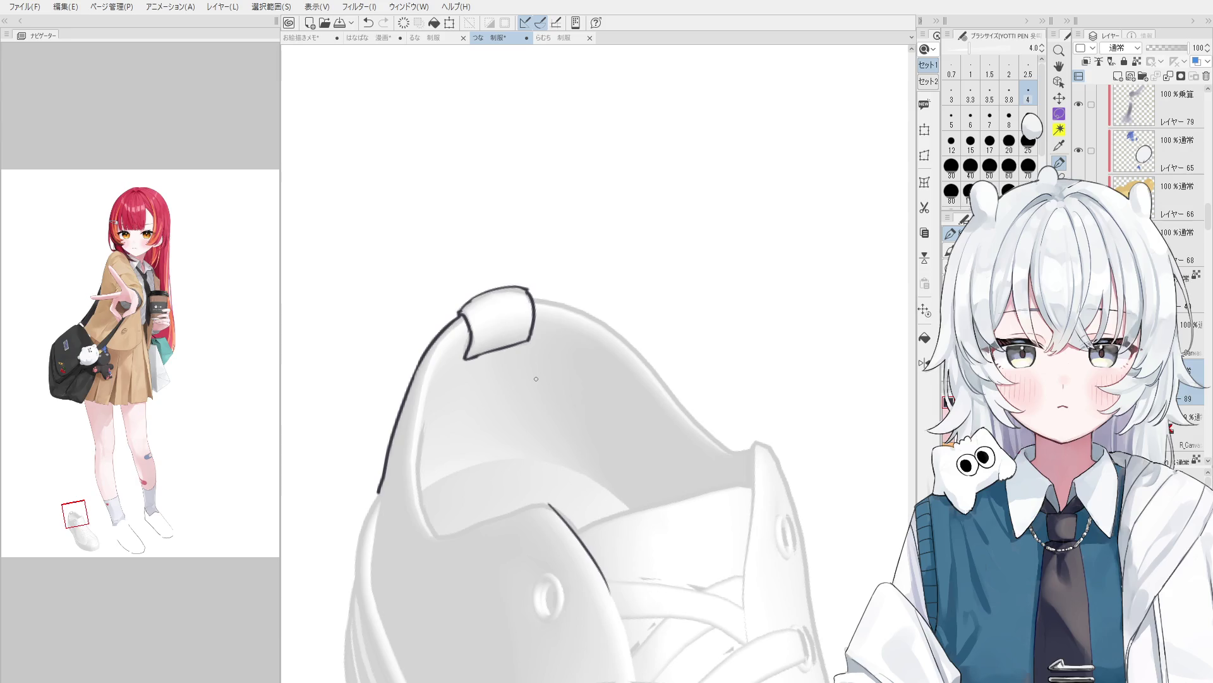
scroll(436, 281, "down", 3)
key("asciicircum")
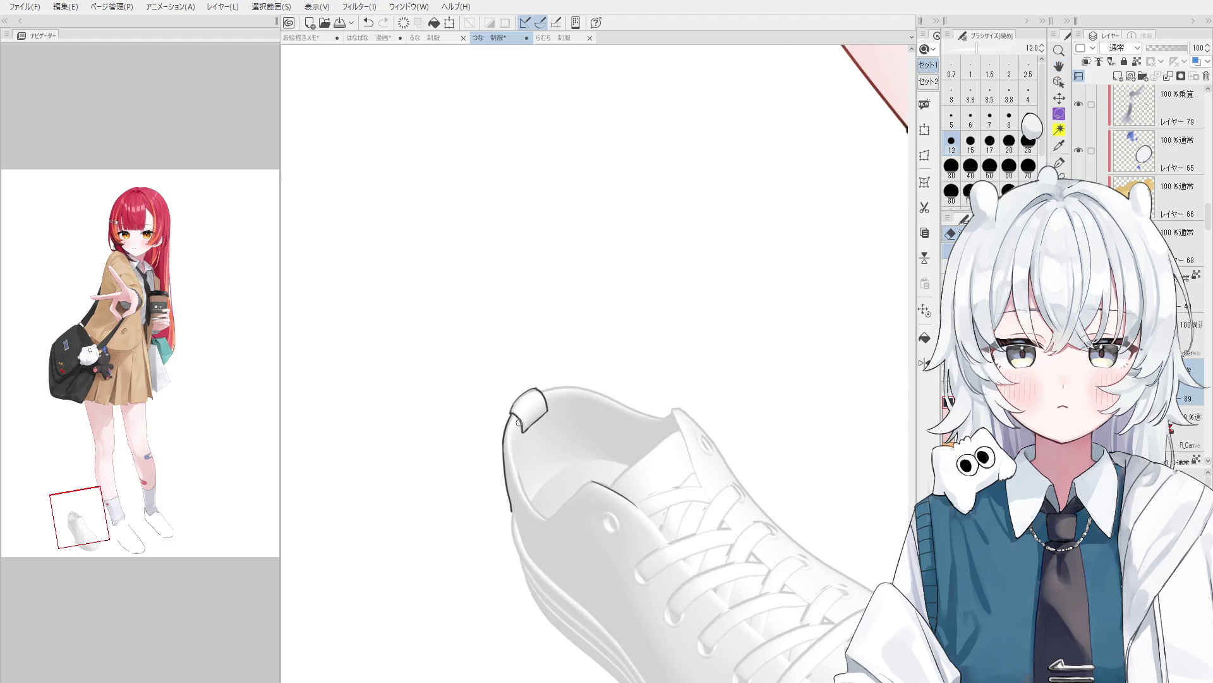
Erase and redraw the heel tab's upper-left outline in dark ink.
scroll(522, 402, "up", 3)
key("e")
mouse_move(503, 414)
left_mouse_down()
mouse_move(535, 367)
mouse_move(568, 361)
left_mouse_up()
key("p")
scroll(506, 405, "up", 2)
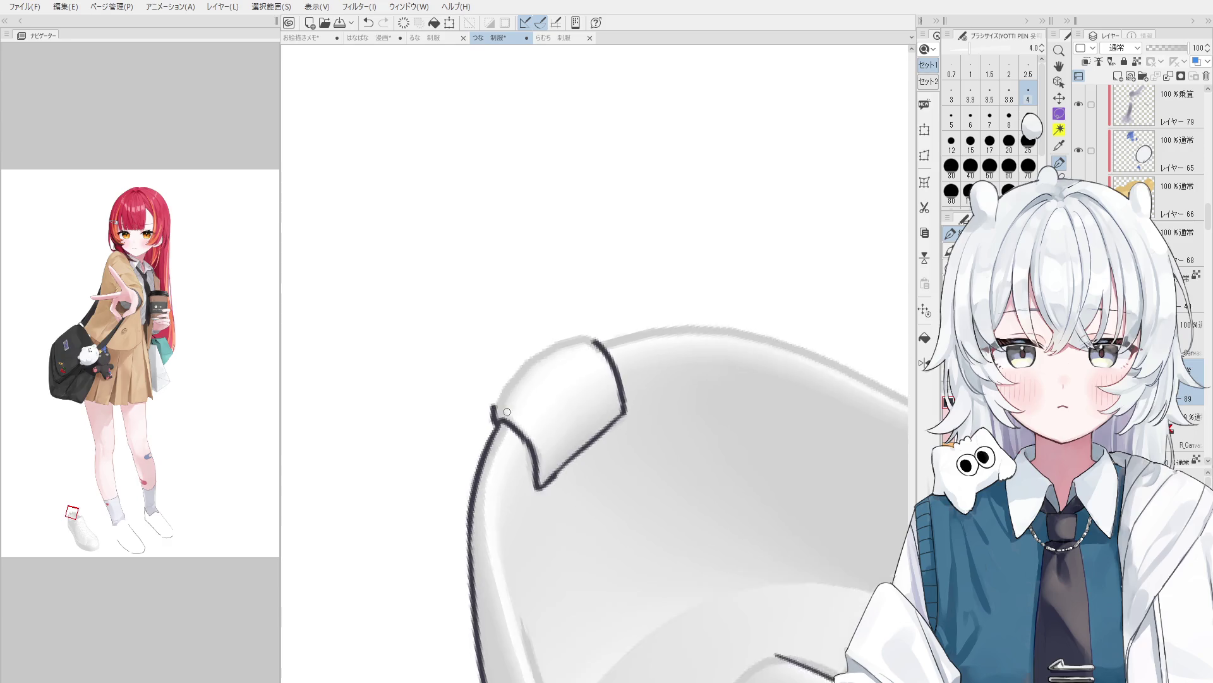
scroll(504, 407, "up", 2)
left_click_drag(499, 407, 576, 316)
scroll(613, 353, "down", 1)
key("e")
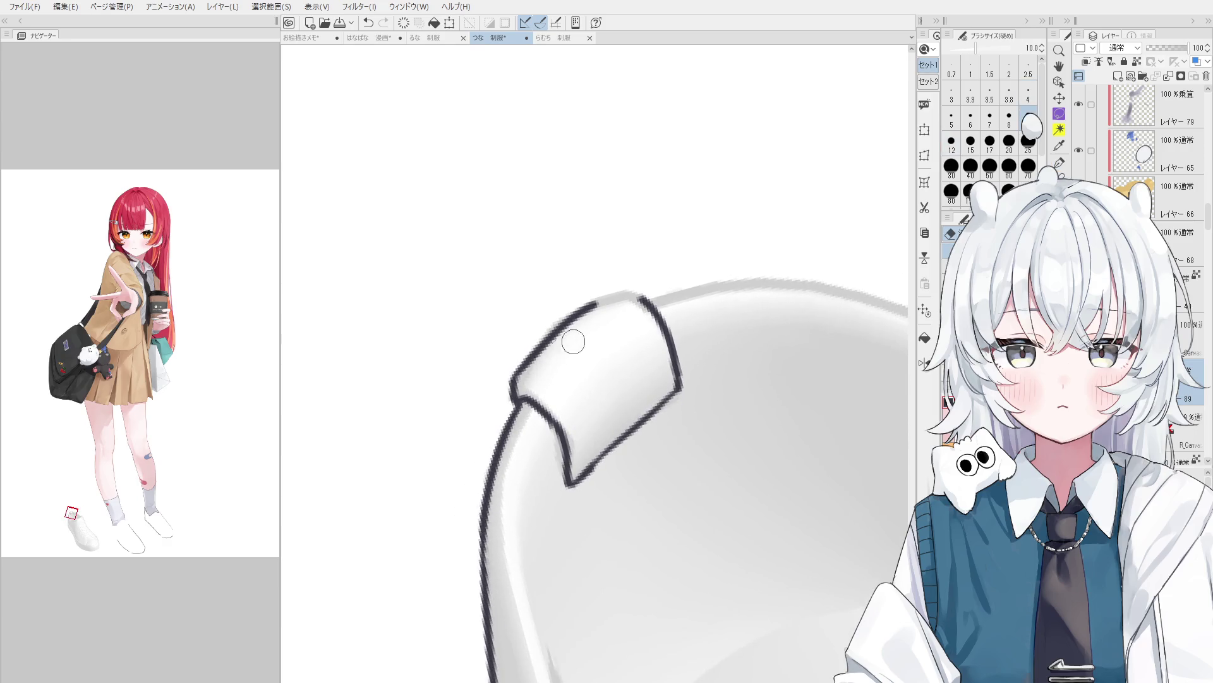
key("p")
mouse_move(512, 380)
left_mouse_down()
mouse_move(624, 294)
mouse_move(597, 310)
mouse_move(642, 294)
left_mouse_up()
key("e")
key("p")
scroll(698, 359, "down", 4)
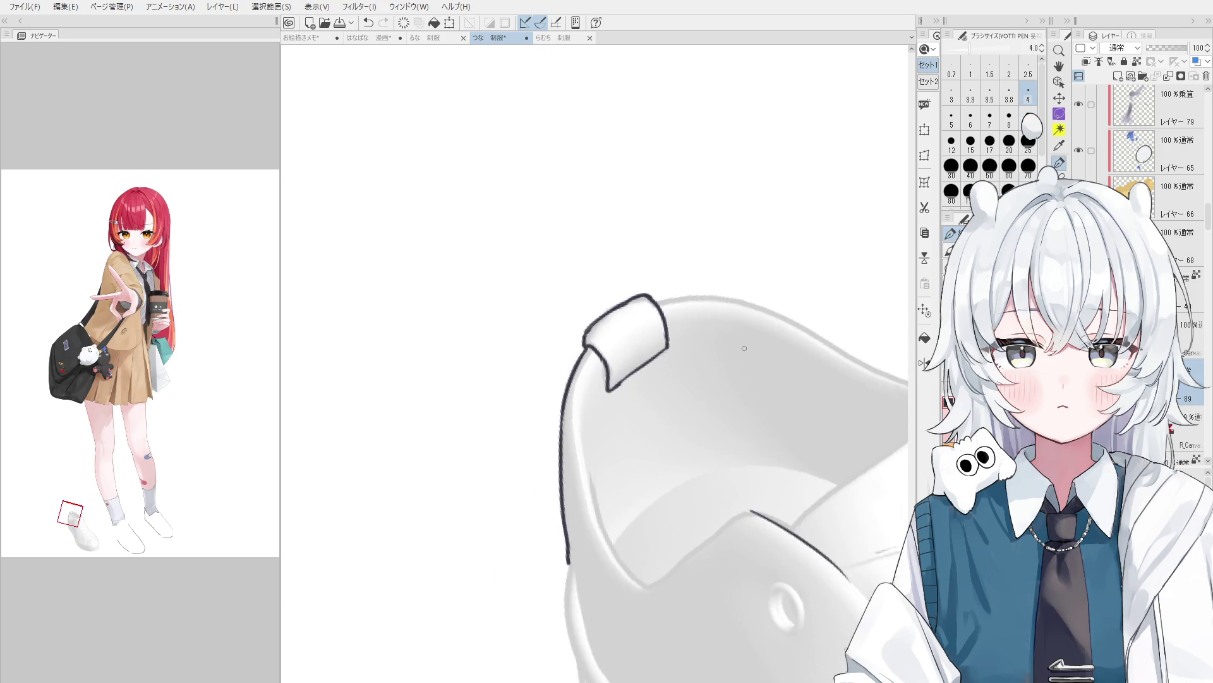
Ink the heel's left edge, then erase part of that line.
left_click_drag(697, 359, 664, 261)
key("p")
mouse_move(538, 369)
left_mouse_down()
mouse_move(545, 454)
mouse_move(558, 461)
mouse_move(509, 389)
mouse_move(518, 446)
left_mouse_up()
scroll(512, 395, "down", 1)
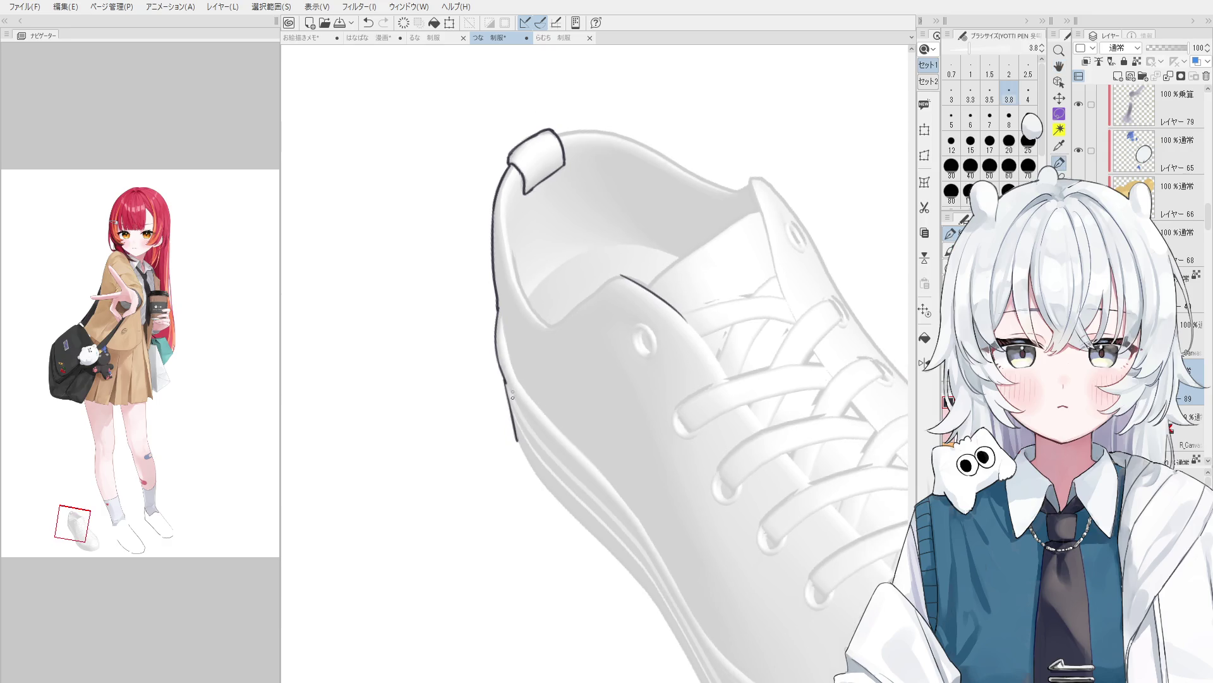
key("e")
scroll(471, 375, "down", 1)
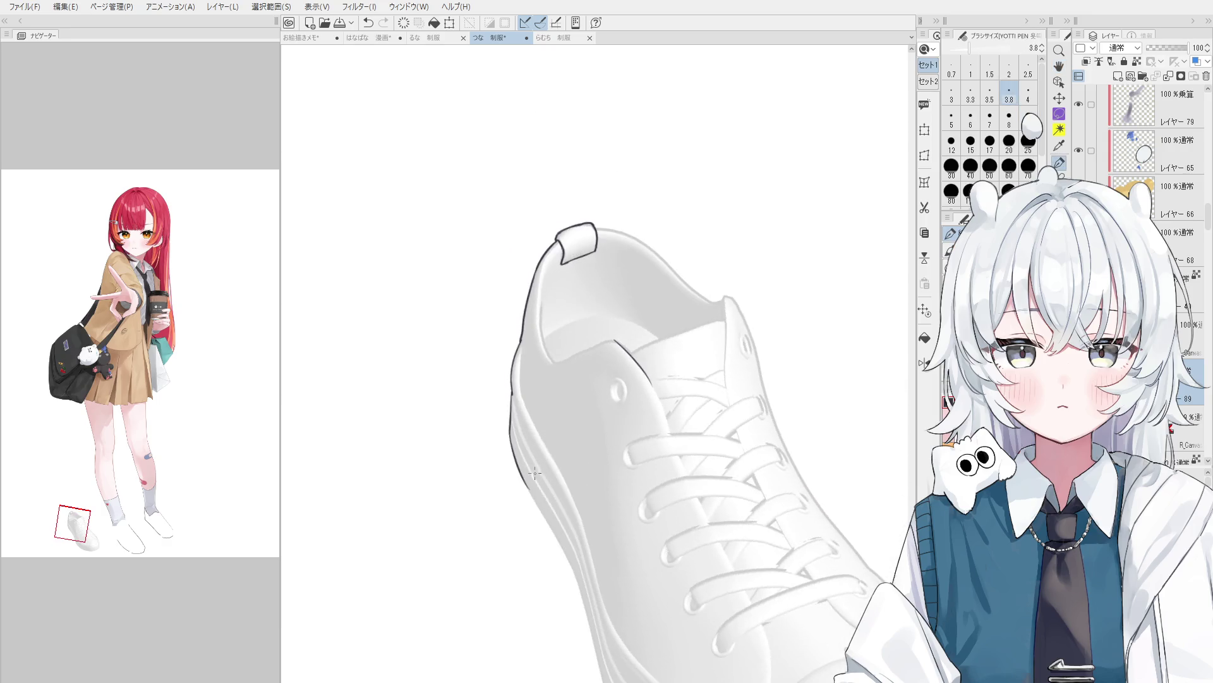
scroll(471, 375, "down", 1)
mouse_move(471, 379)
left_mouse_down()
mouse_move(517, 479)
mouse_move(499, 446)
left_mouse_up()
key("p")
Erase the lower heel line, ink a new heel edge stroke, and restore it with Ctrl+Z.
key("e")
scroll(500, 445, "up", 1)
left_click_drag(468, 388, 525, 496)
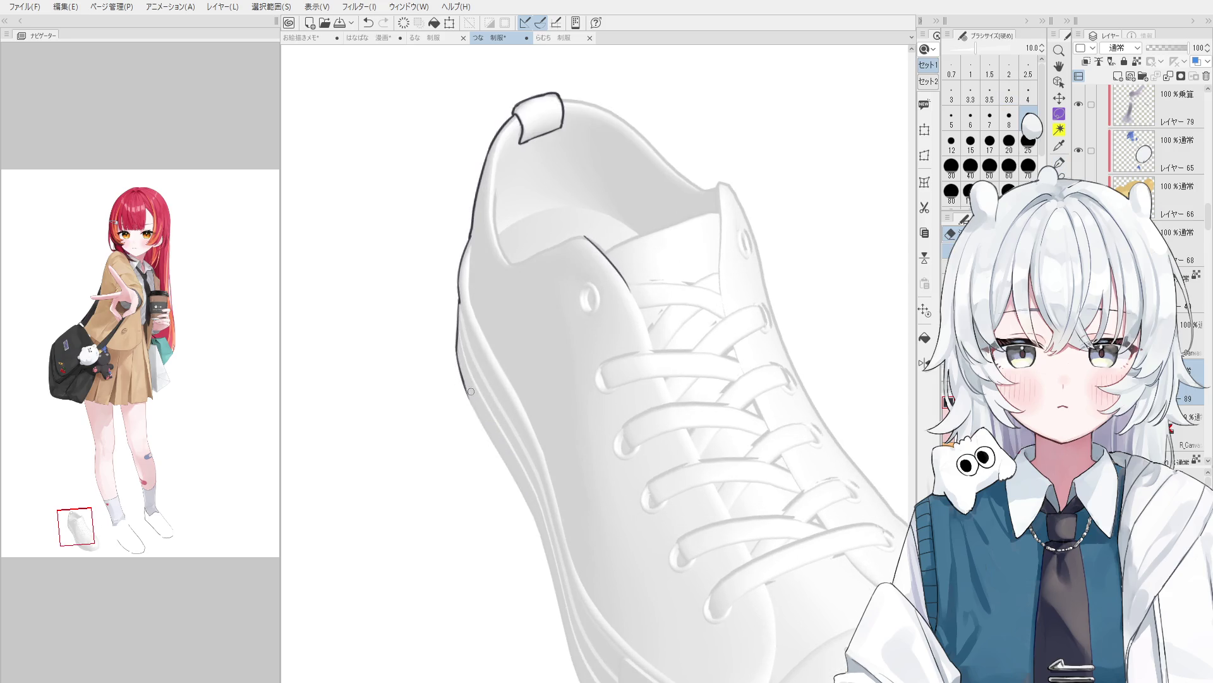
key("p")
scroll(473, 393, "up", 1)
scroll(473, 393, "down", 1)
left_click_drag(458, 370, 509, 464)
key("e")
left_click_drag(456, 371, 476, 423)
key("ctrl+z")
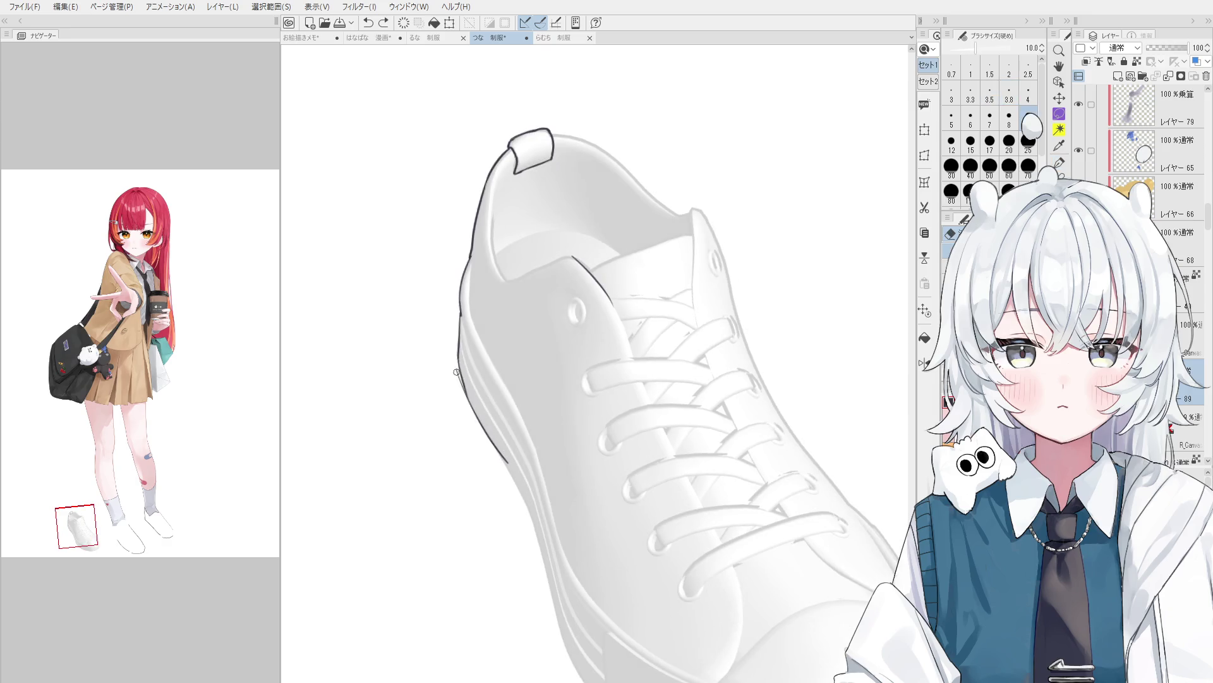
Trim the bottom of the heel line and undo the unwanted heel strokes.
scroll(465, 386, "up", 1)
scroll(466, 387, "up", 1)
mouse_move(533, 493)
left_mouse_down()
mouse_move(485, 436)
mouse_move(536, 531)
left_mouse_up()
key("p")
key("ctrl+z")
scroll(489, 446, "down", 1)
mouse_move(489, 445)
left_mouse_down()
mouse_move(501, 355)
mouse_move(533, 420)
left_mouse_up()
scroll(501, 355, "up", 1)
key("ctrl+z")
Extend the heel outline down the shoe's back with the canvas tilted clockwise.
left_click_drag(498, 346, 530, 420)
key("ctrl+z")
key("asciicircum")
left_click_drag(498, 356, 554, 518)
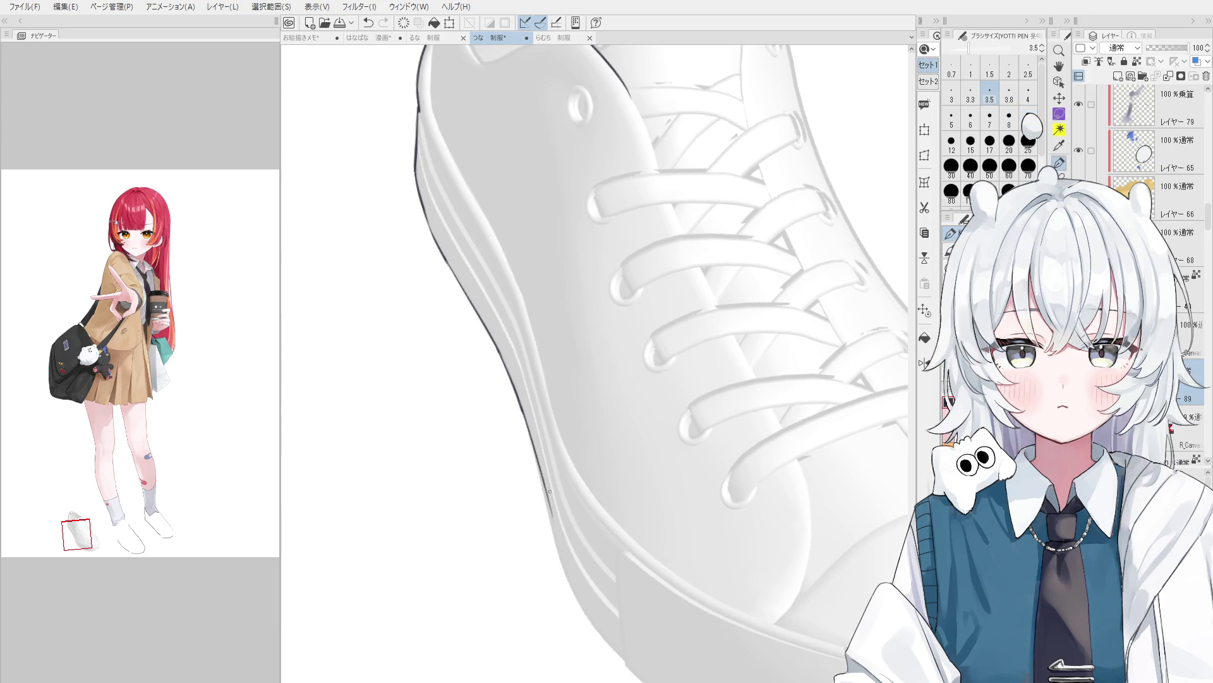
left_click_drag(537, 453, 591, 626)
scroll(541, 460, "down", 1)
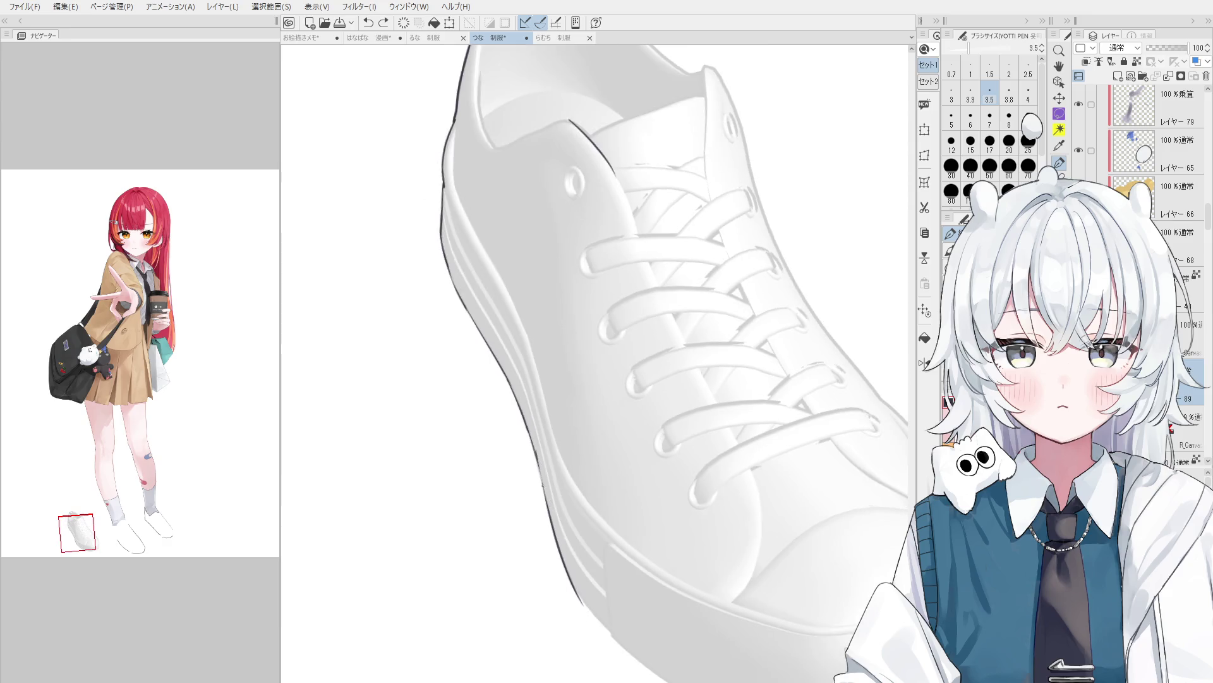
left_click_drag(542, 464, 534, 605)
scroll(500, 544, "up", 1)
key("ctrl+z")
Ink a dark line along the lower heel edge, undoing its lower part.
key("e")
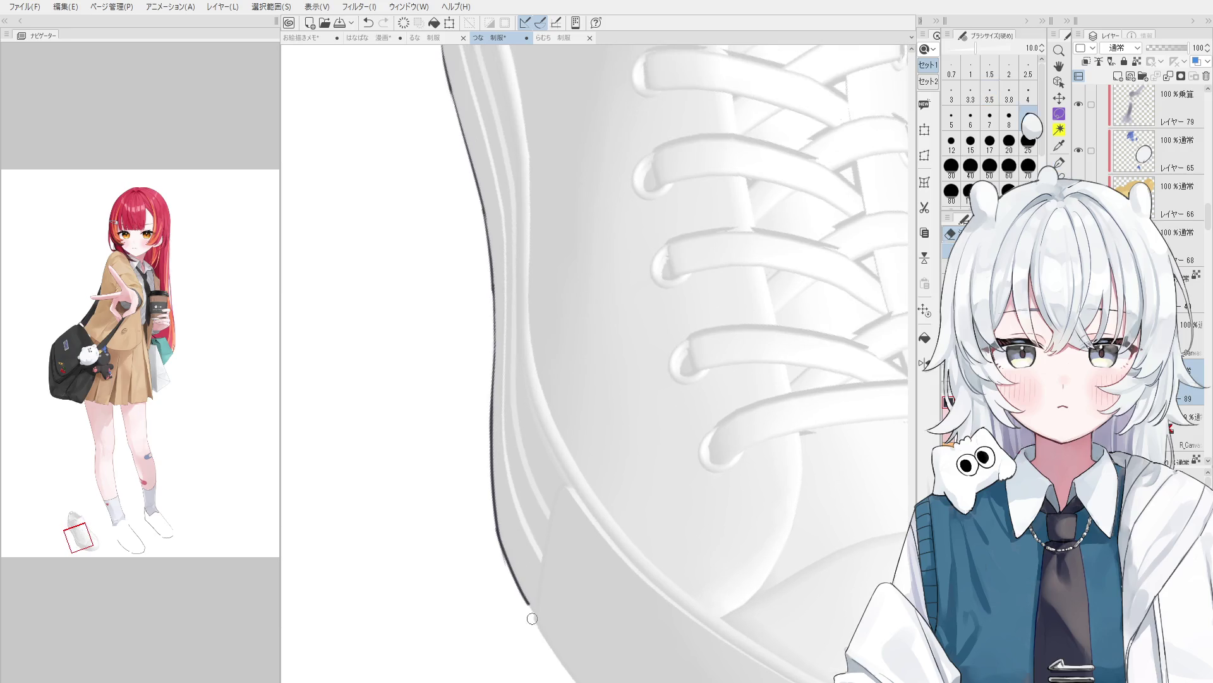
scroll(516, 549, "up", 2)
key("p")
mouse_move(522, 536)
left_mouse_down()
mouse_move(581, 622)
mouse_move(554, 531)
left_mouse_up()
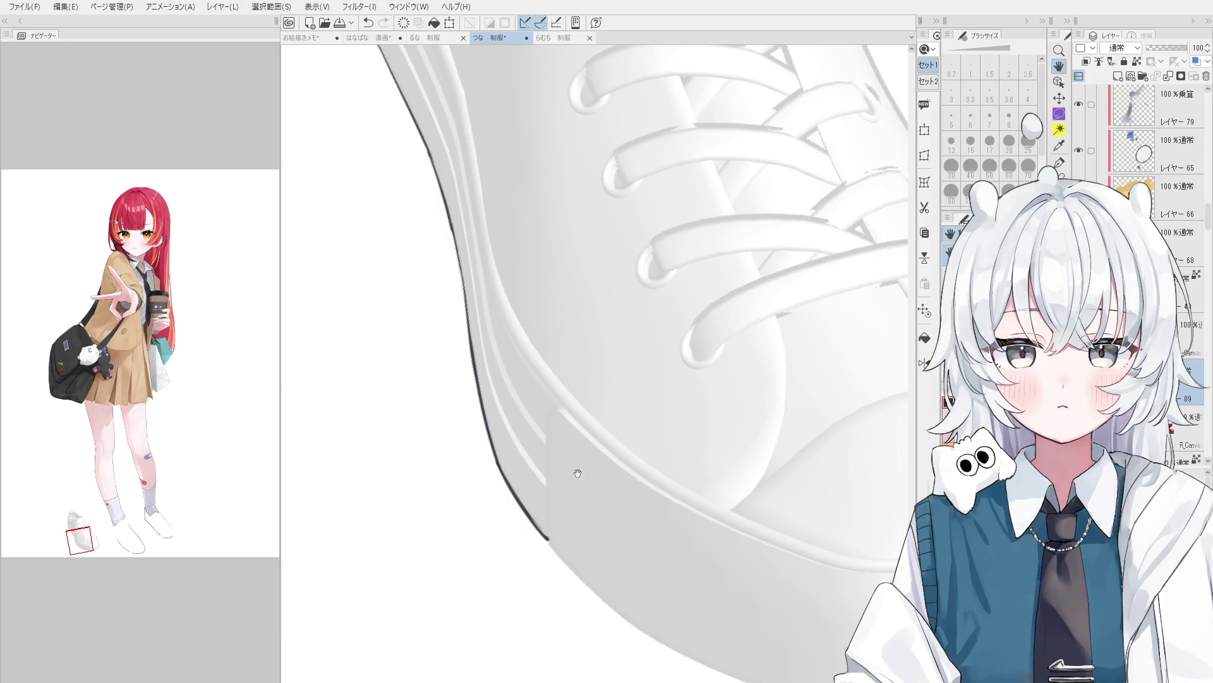
key("e")
key("ctrl+z")
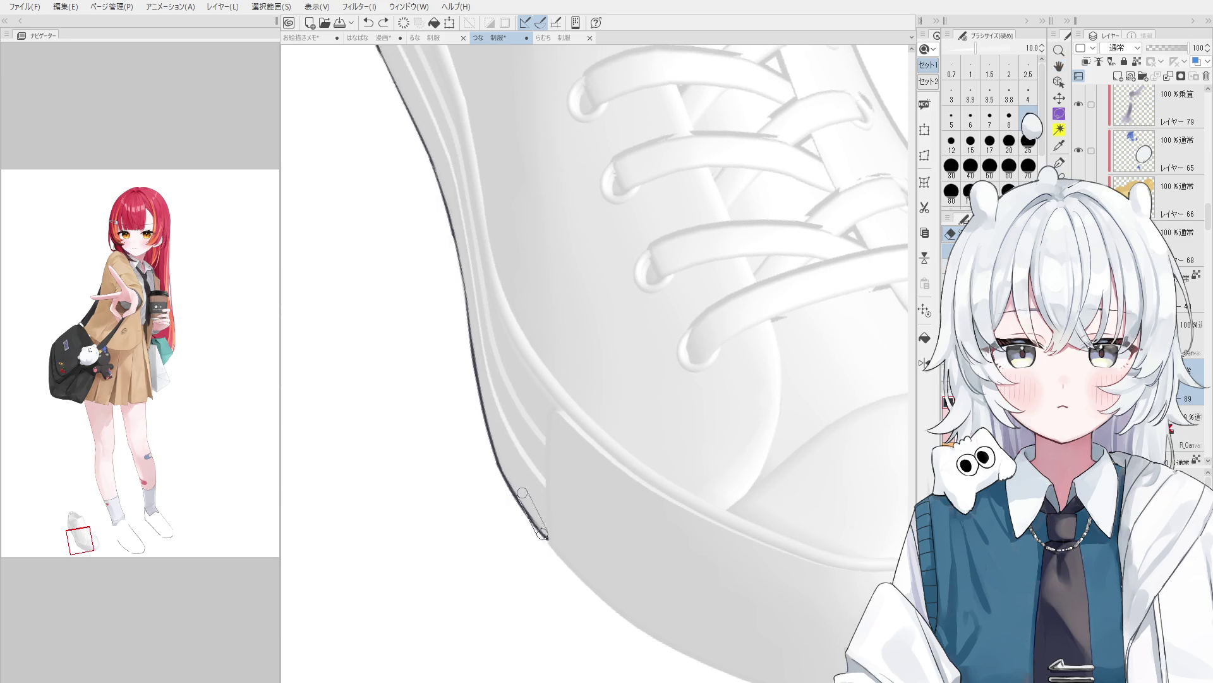
key("p")
key("ctrl+z")
key("e")
key("p")
Extend the outline down the heel edge, then undo that stroke.
left_click_drag(509, 484, 553, 540)
scroll(549, 530, "down", 1)
key("e")
scroll(549, 529, "up", 1)
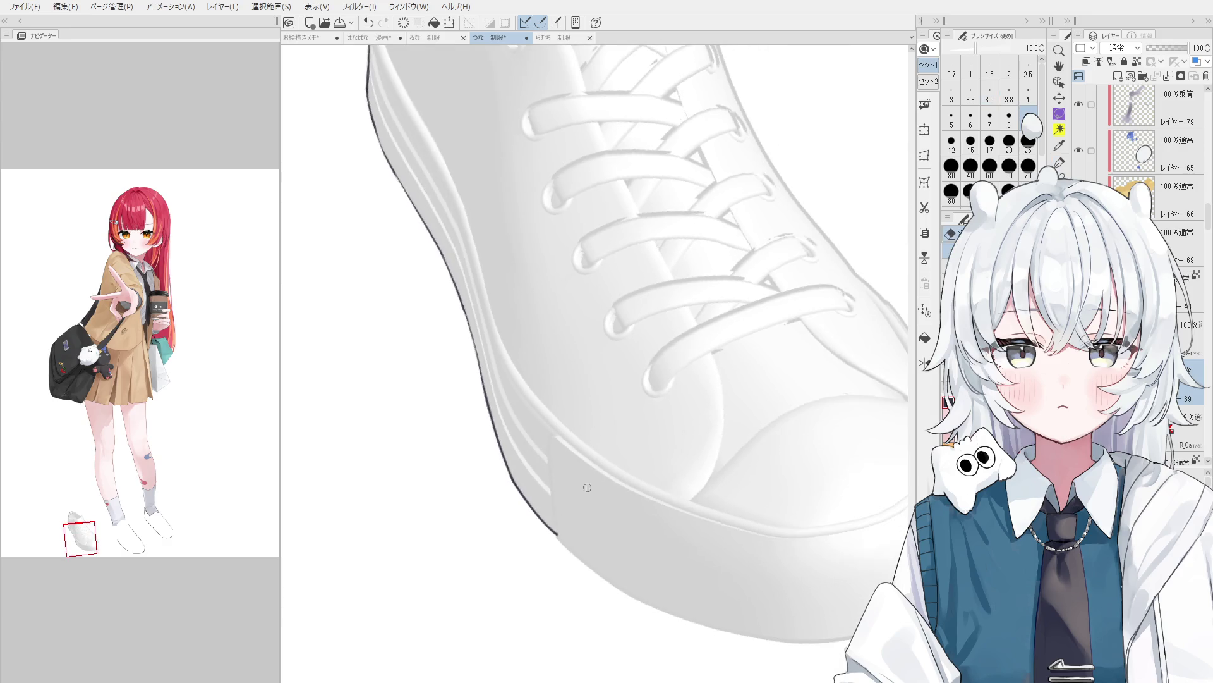
key("p")
scroll(556, 493, "up", 1)
scroll(563, 455, "up", 1)
key("ctrl+z")
scroll(565, 441, "up", 1)
Add a short stroke at the sole edge, then undo the mark.
left_click_drag(564, 433, 552, 435)
scroll(557, 443, "down", 1)
scroll(557, 442, "up", 1)
scroll(554, 448, "down", 1)
key("ctrl+z")
Draw the dark line down the sole edge, retracing it several times.
left_click_drag(553, 449, 570, 525)
key("e")
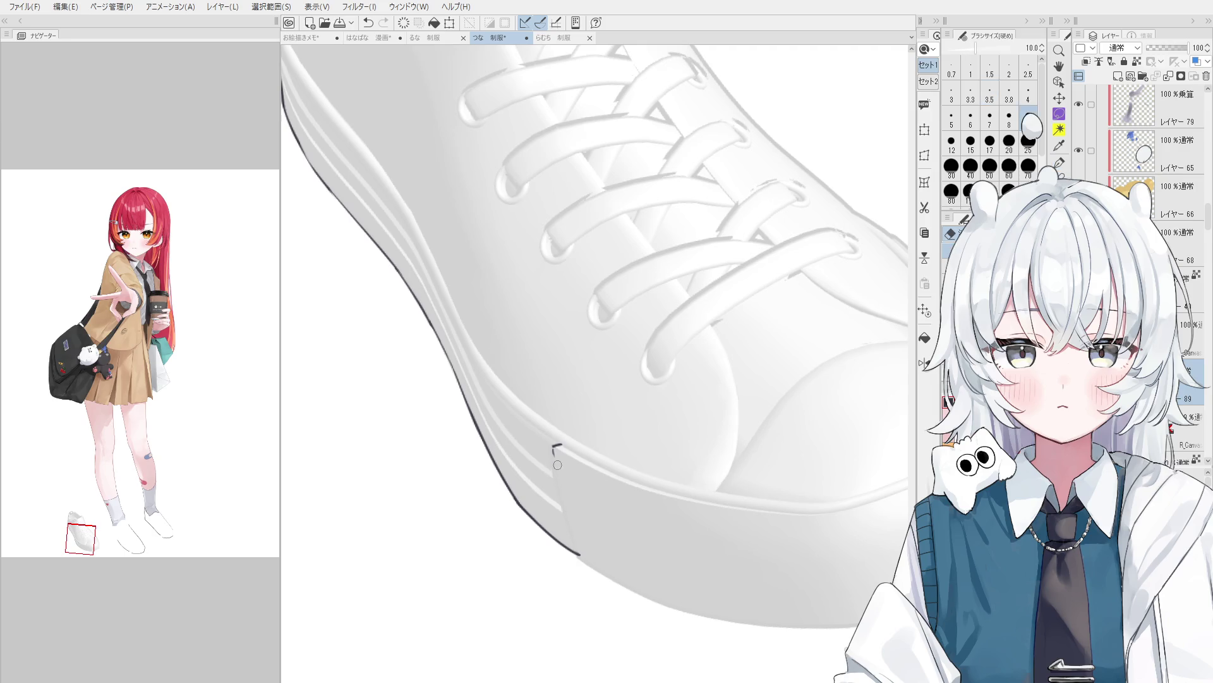
key("p")
left_click_drag(552, 446, 572, 551)
key("ctrl+z")
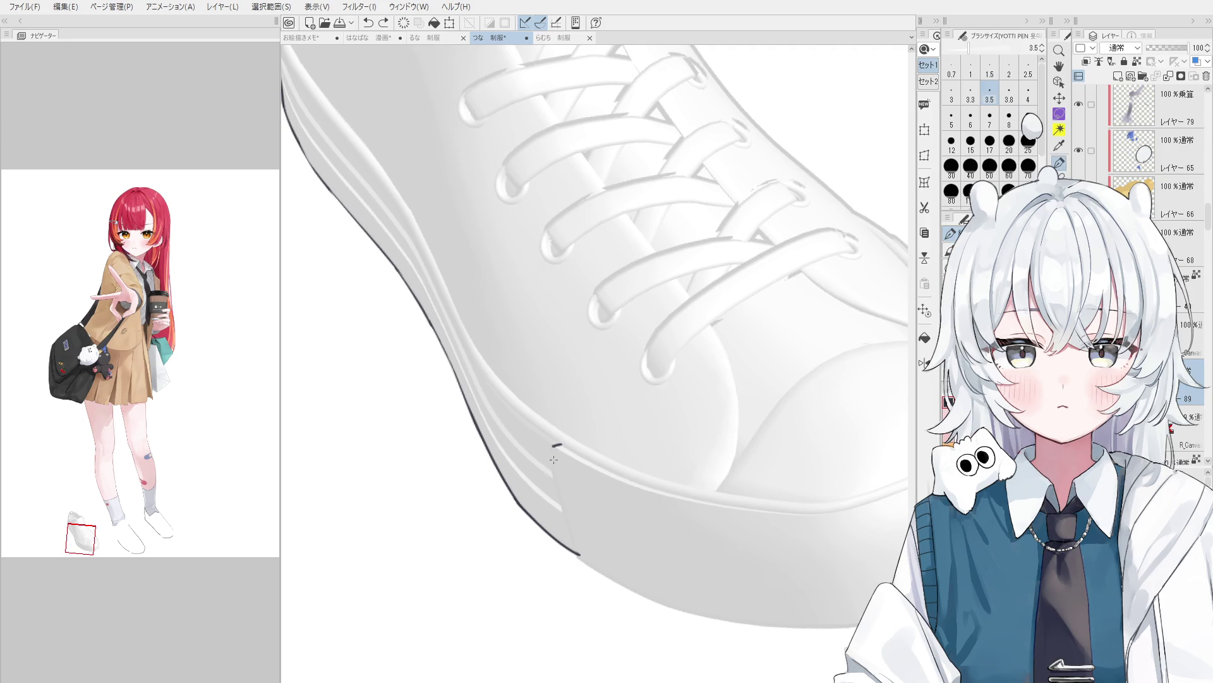
left_click_drag(552, 450, 580, 552)
key("ctrl+z")
left_click_drag(550, 449, 583, 566)
Redraw the sole-edge stroke once more, then undo it and pick the eraser.
key("ctrl+z")
mouse_move(551, 449)
left_mouse_down()
mouse_move(587, 568)
mouse_move(578, 545)
left_mouse_up()
key("ctrl+z")
key("e")
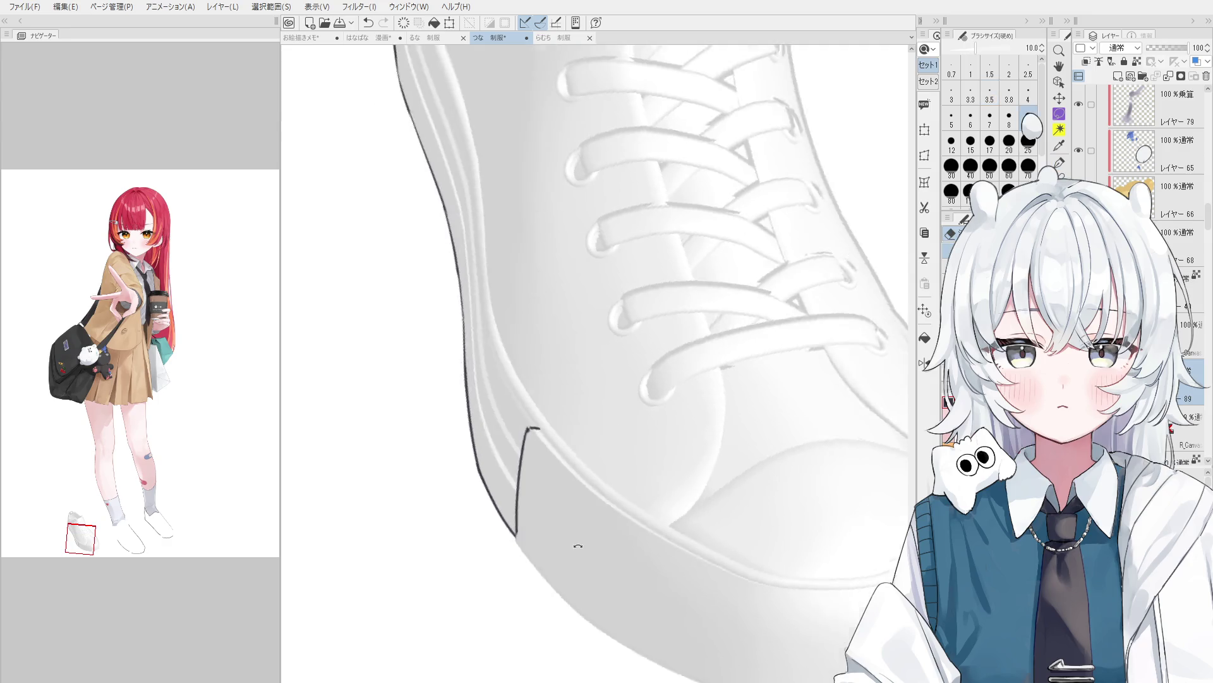
scroll(577, 545, "down", 5)
scroll(455, 276, "up", 5)
Ink the line along the heel tab edge, redrawing it once.
key("p")
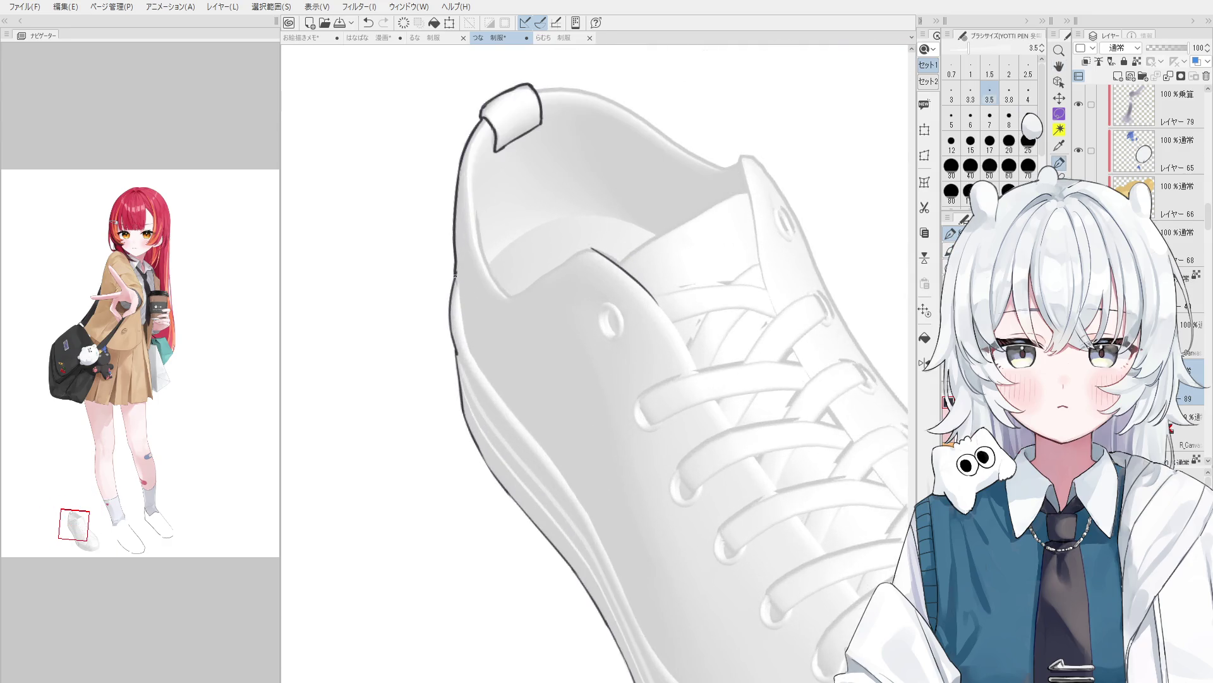
left_click_drag(459, 280, 470, 365)
key("ctrl+z")
left_click_drag(457, 278, 466, 351)
scroll(478, 379, "down", 2)
scroll(529, 478, "down", 2)
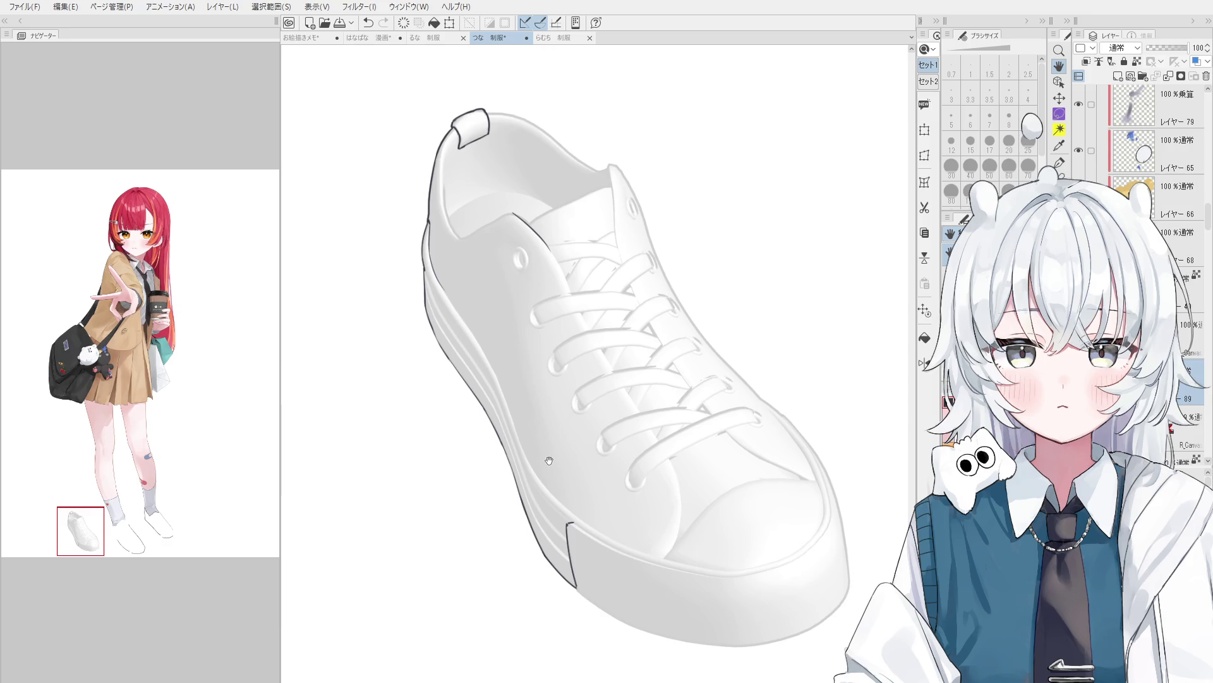
scroll(539, 319, "up", 3)
Lighten part of the heel outline and redraw it darker along the collar.
key("e")
left_click_drag(475, 333, 474, 361)
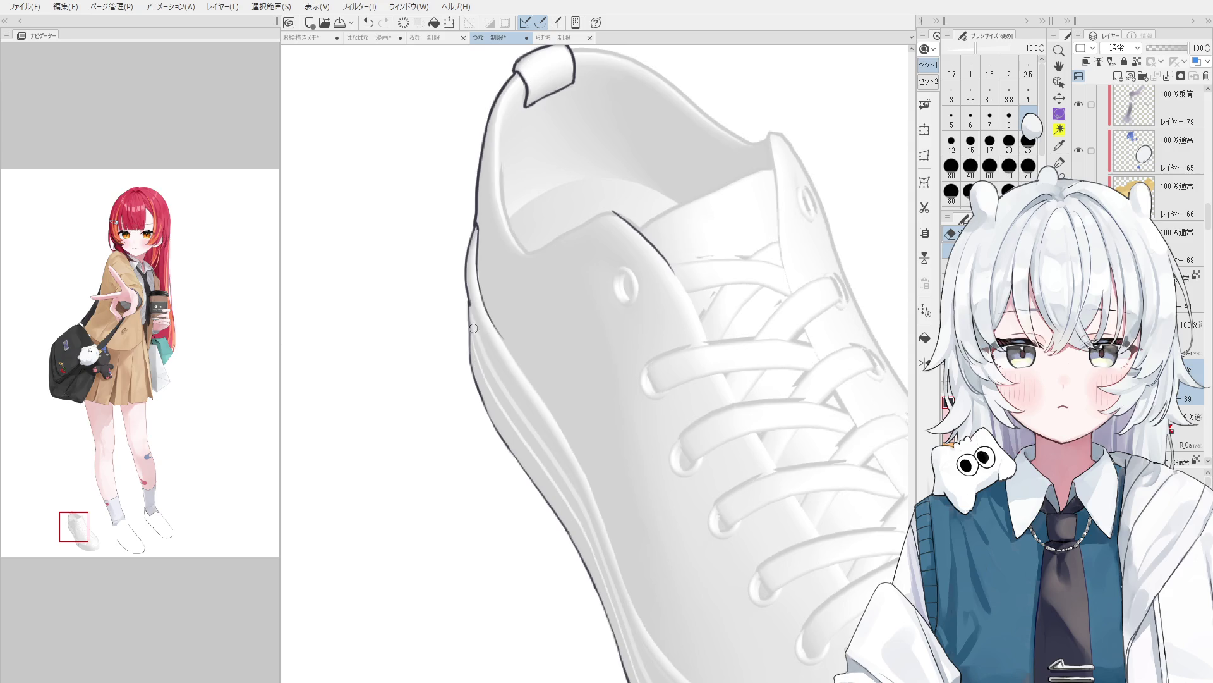
key("p")
left_click_drag(469, 309, 517, 398)
mouse_move(489, 356)
left_mouse_down()
mouse_move(471, 314)
mouse_move(510, 379)
left_mouse_up()
scroll(518, 398, "down", 1)
key("ctrl+z")
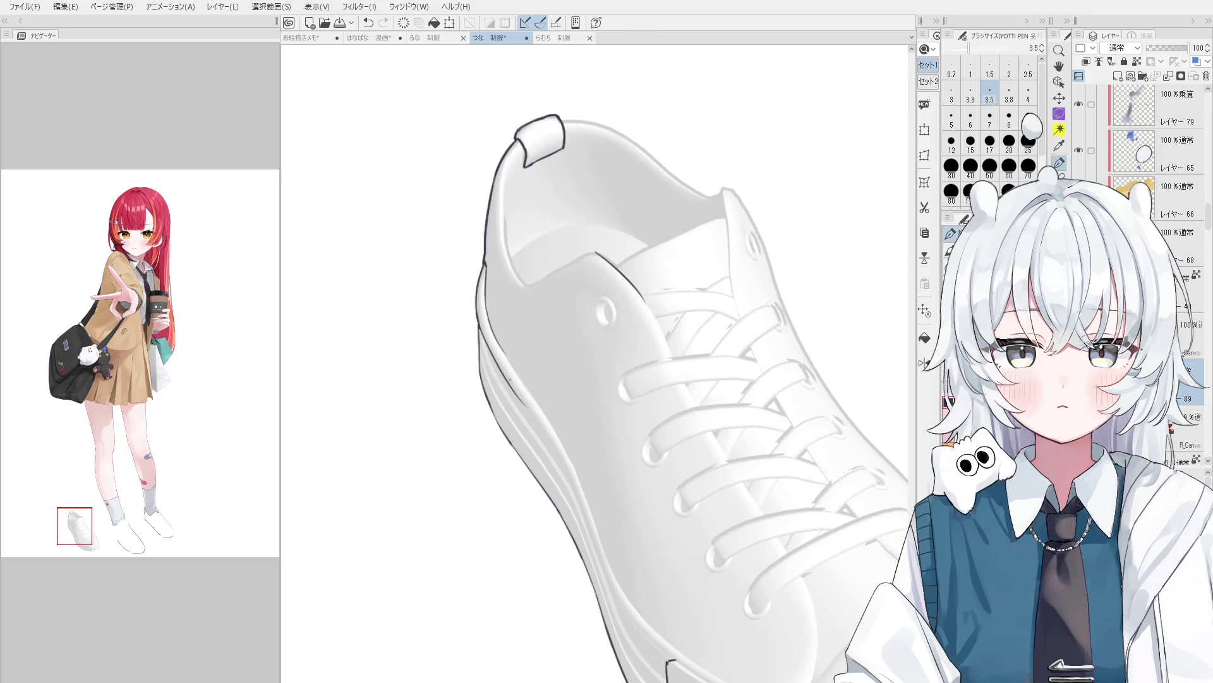
Darken the inner sole line and redraw the stroke along the shoe's outer side.
key("e")
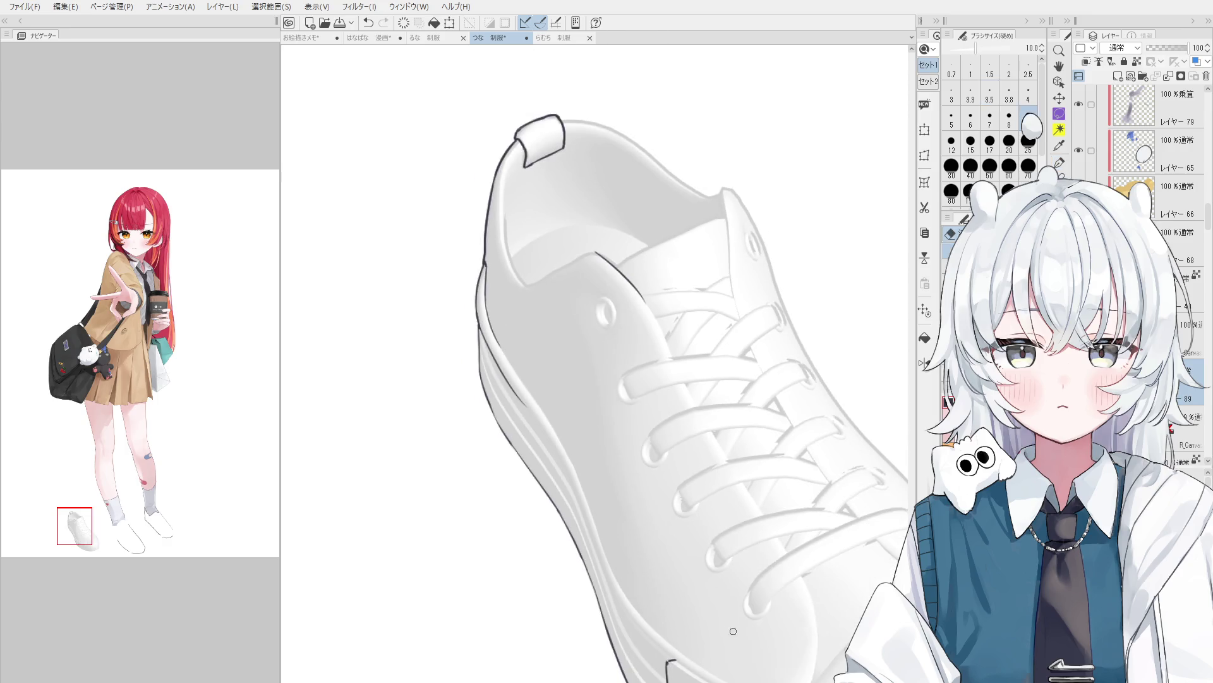
key("p")
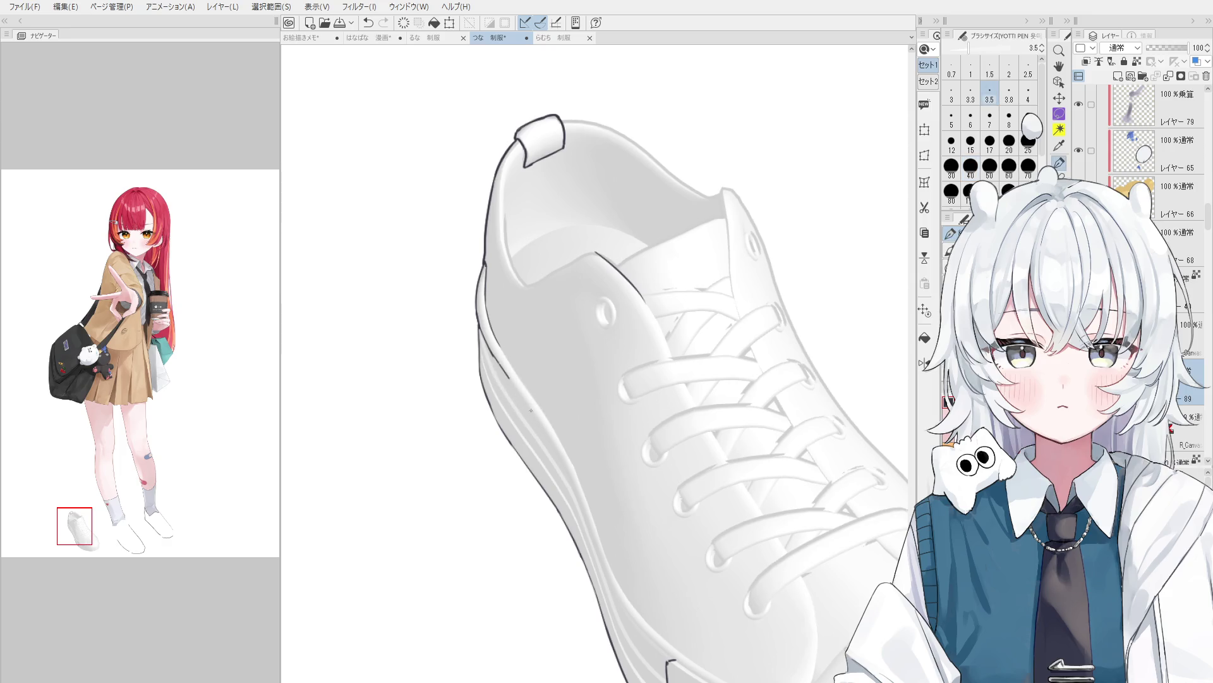
key("e")
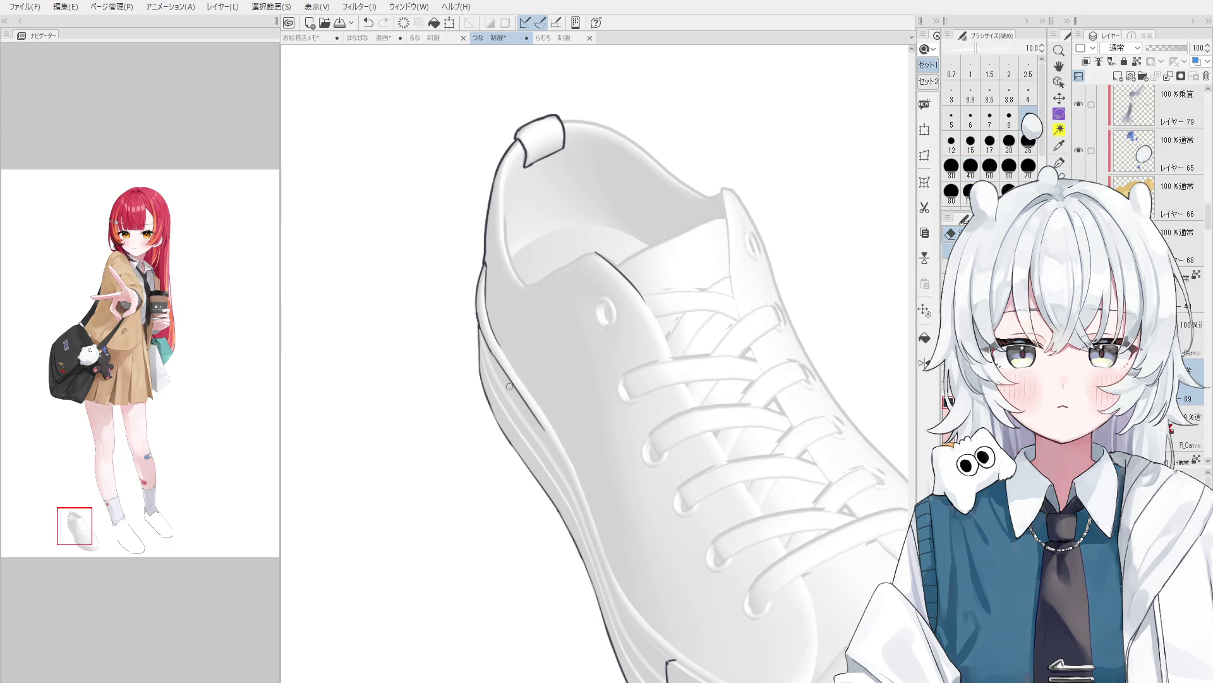
key("e")
key("p")
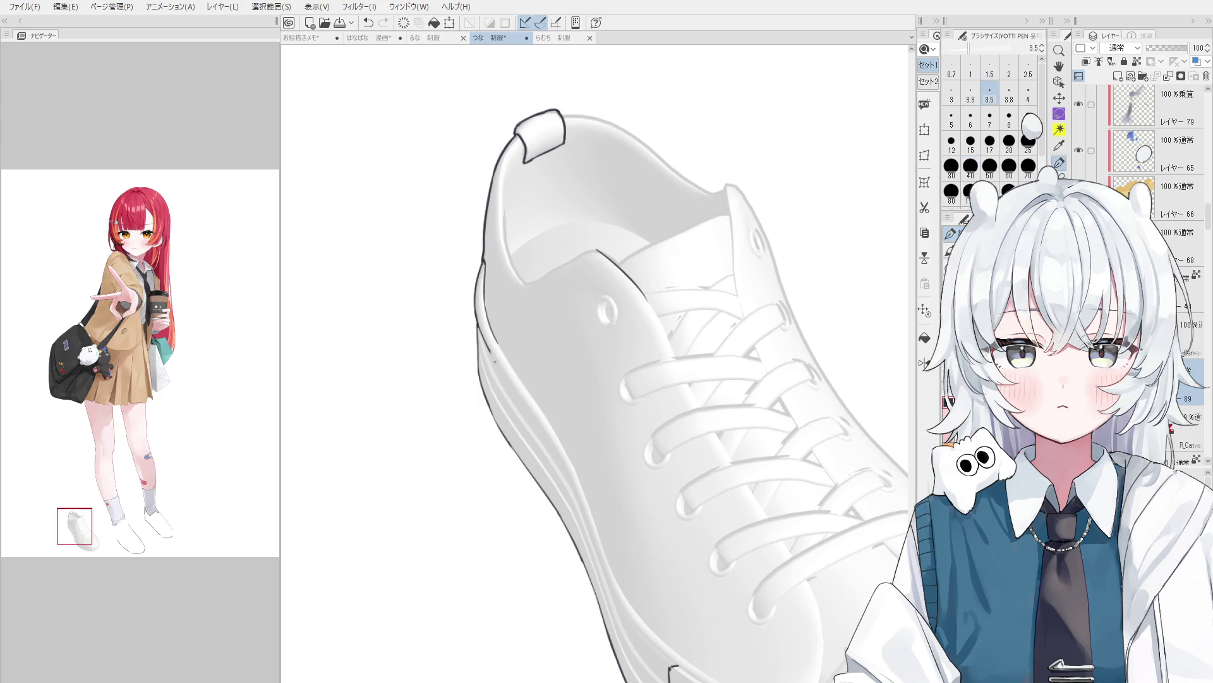
left_click_drag(495, 339, 587, 499)
key("ctrl+z")
mouse_move(550, 425)
left_mouse_down()
mouse_move(617, 581)
mouse_move(610, 562)
mouse_move(657, 631)
left_mouse_up()
Trace the outer sole outline toward the toe, redrawing it after undos.
key("e")
key("p")
key("e")
key("p")
key("ctrl+z")
left_click_drag(616, 575, 695, 667)
key("ctrl+z")
left_click_drag(615, 575, 695, 667)
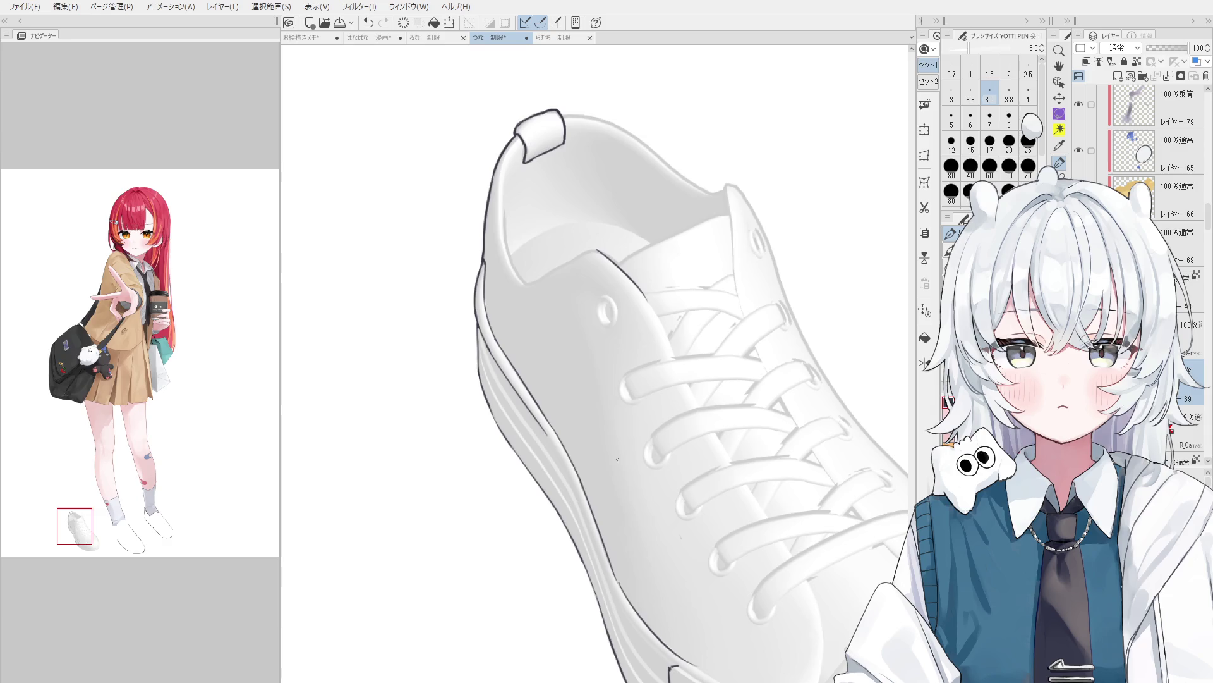
Undo the stroke near the sole edge and redraw the line along the sole.
scroll(618, 459, "up", 1)
scroll(562, 417, "up", 1)
scroll(506, 373, "up", 1)
scroll(447, 325, "up", 1)
key("ctrl+z")
scroll(448, 331, "down", 1)
mouse_move(448, 331)
left_mouse_down()
mouse_move(496, 417)
mouse_move(379, 278)
left_mouse_up()
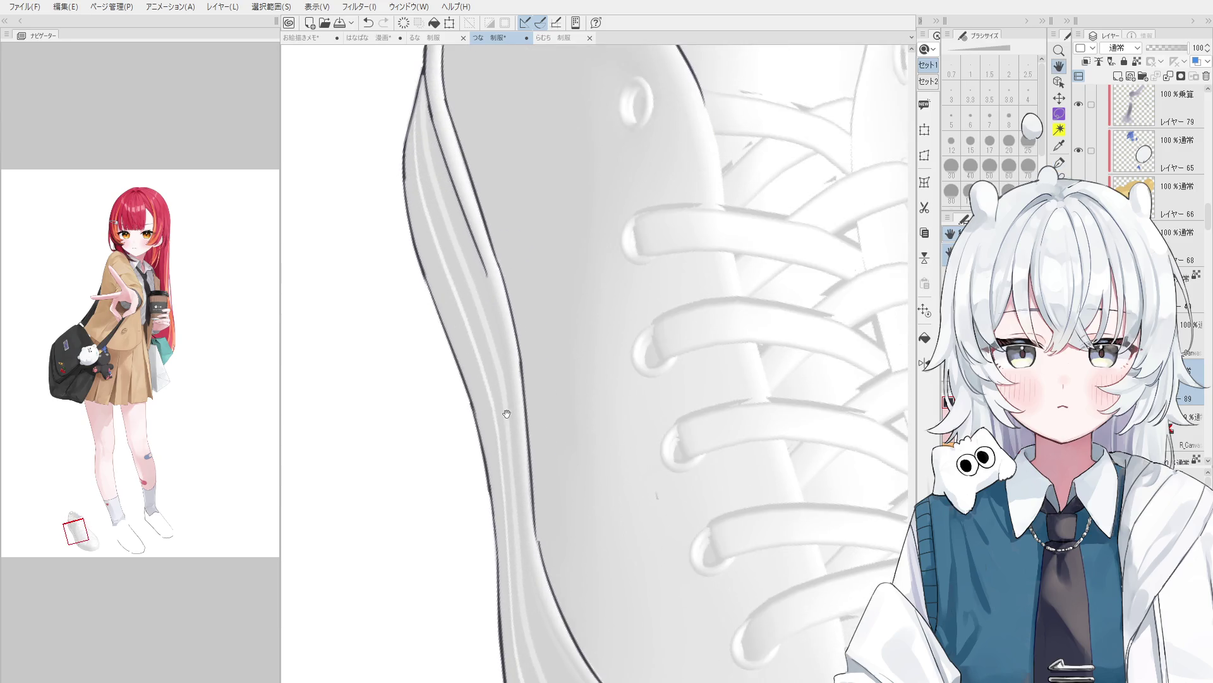
Rotate the canvas diagonally and ink the inner edge of the sole's white band.
mouse_move(483, 290)
left_mouse_down()
mouse_move(445, 316)
mouse_move(455, 264)
left_mouse_up()
scroll(445, 316, "down", 3)
key("e")
scroll(455, 264, "up", 3)
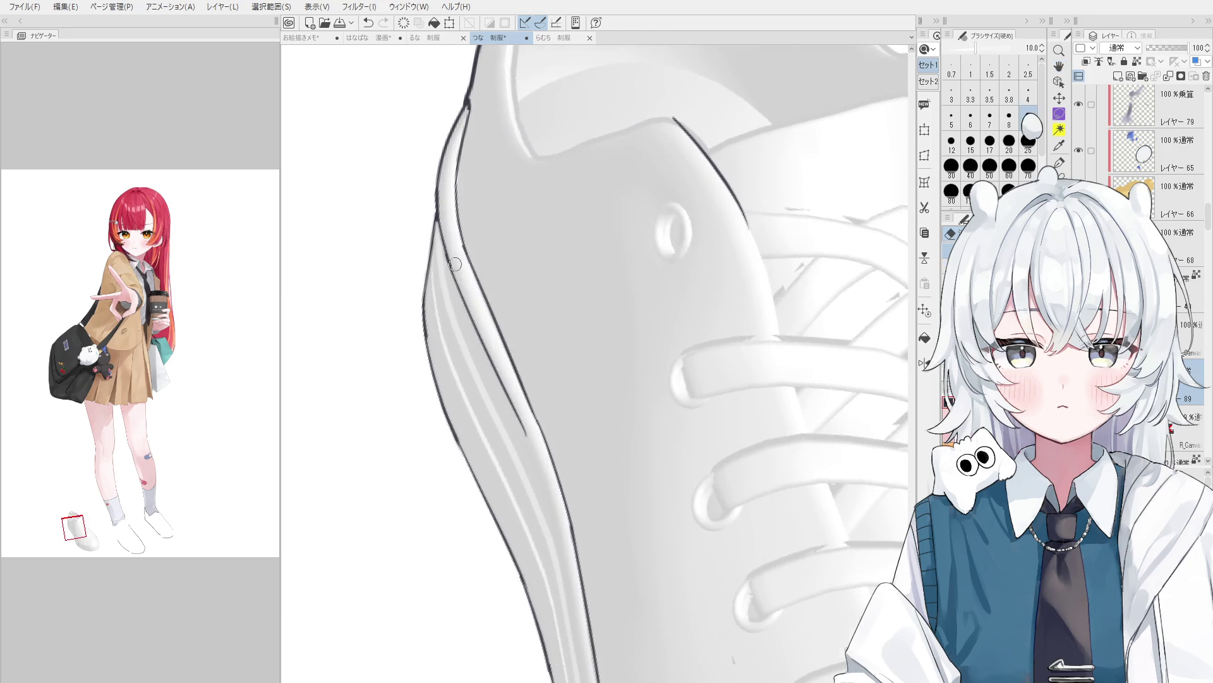
scroll(455, 264, "down", 1)
key("p")
left_click_drag(440, 231, 472, 324)
Pick a smaller eraser, then redo the ink line along the sole stripe until clean.
scroll(460, 251, "up", 2)
key("e")
scroll(477, 316, "down", 2)
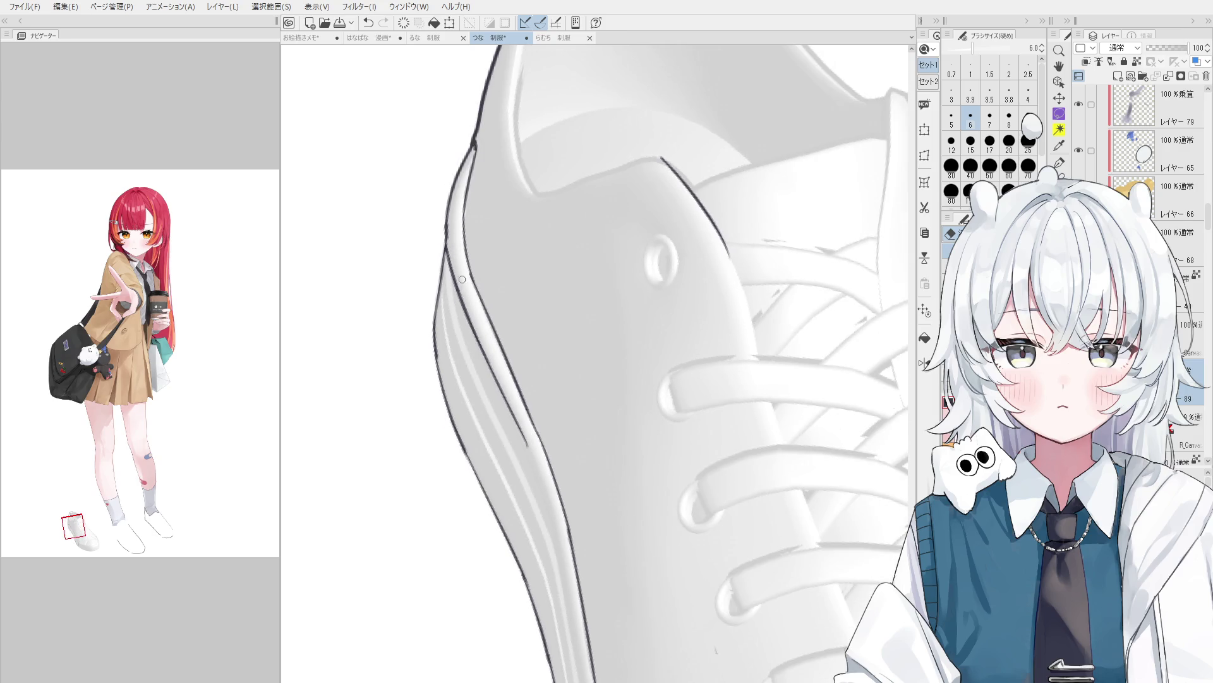
scroll(513, 392, "down", 2)
key("p")
left_click_drag(499, 352, 543, 455)
key("ctrl+z")
scroll(516, 385, "down", 1)
left_click_drag(511, 390, 545, 475)
Touch up the sole stripe line with the eraser.
scroll(523, 424, "up", 2)
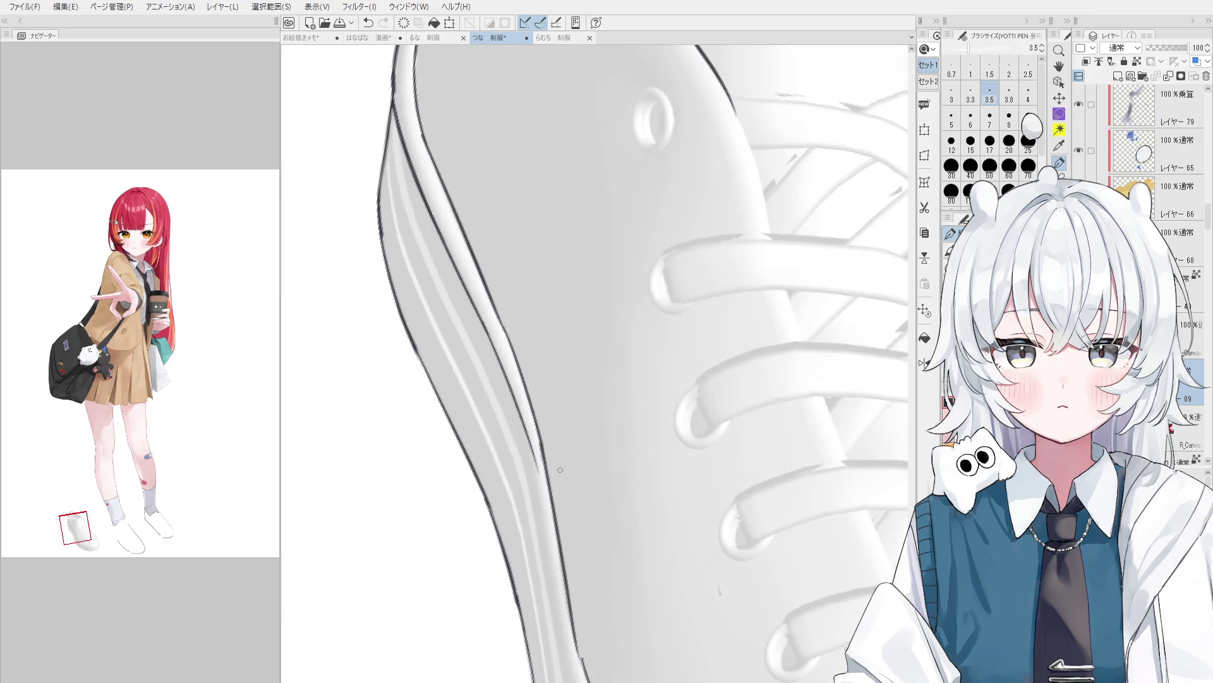
key("e")
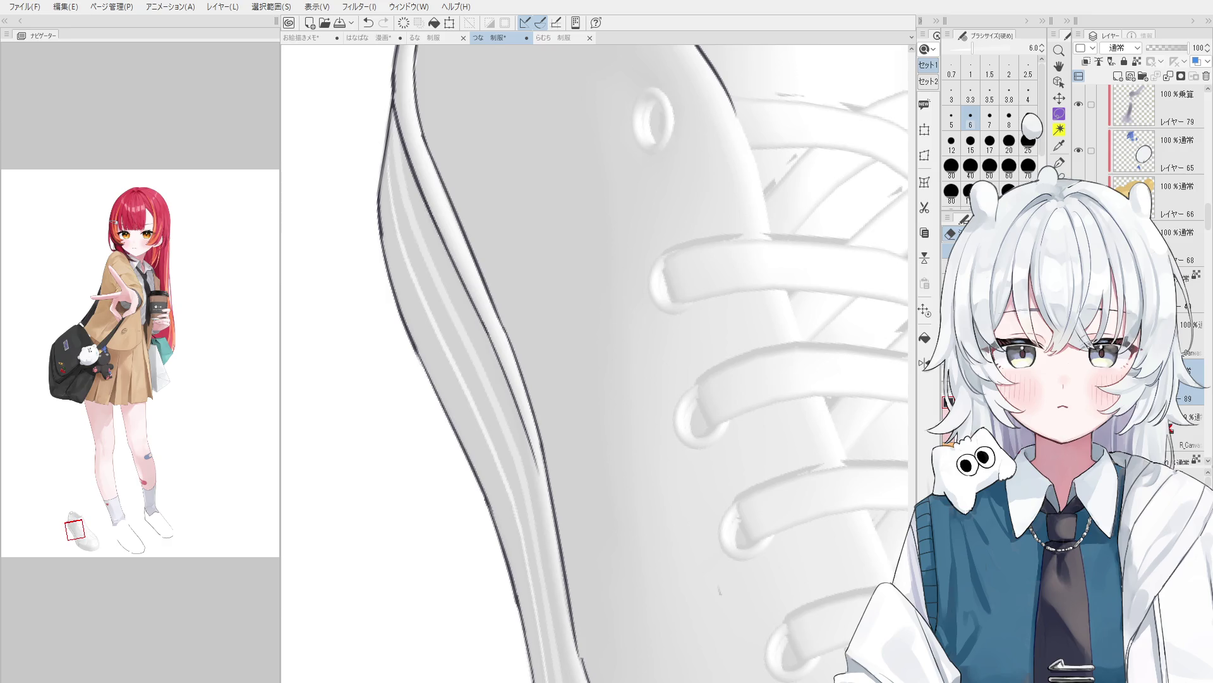
scroll(520, 354, "down", 3)
scroll(528, 411, "up", 1)
scroll(531, 454, "up", 1)
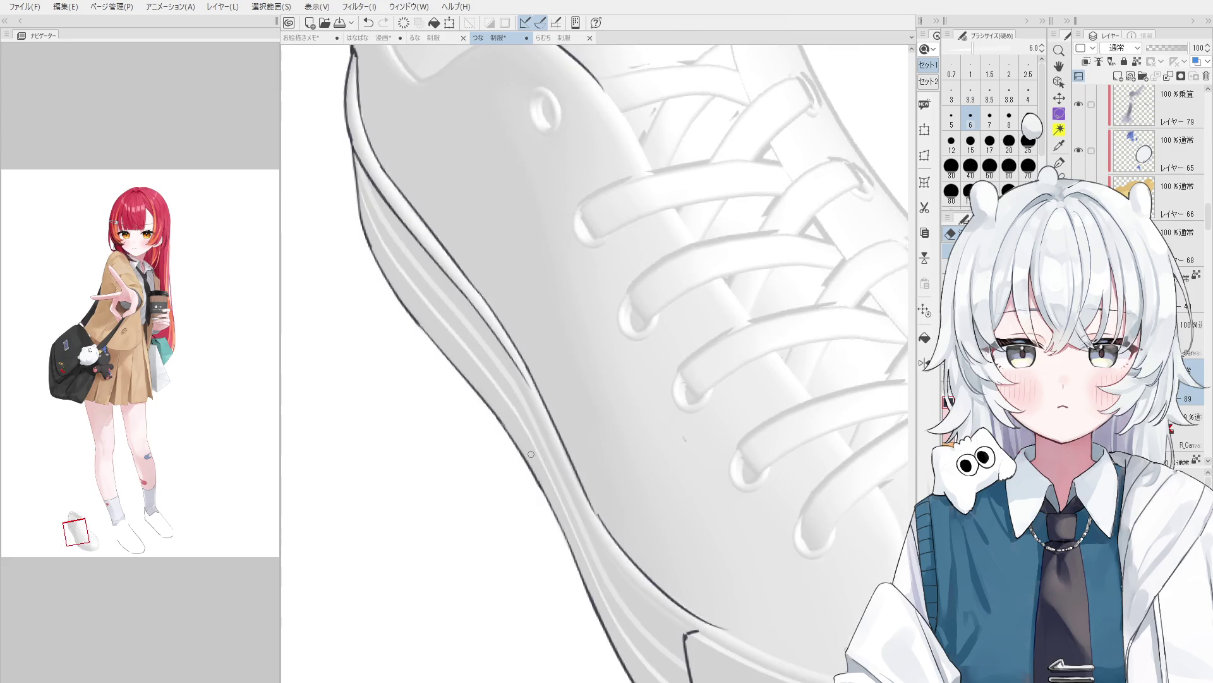
Enlarge the eraser to size 8 and pan the view toward the heel collar.
left_click_drag(531, 453, 536, 492, "ctrl+alt")
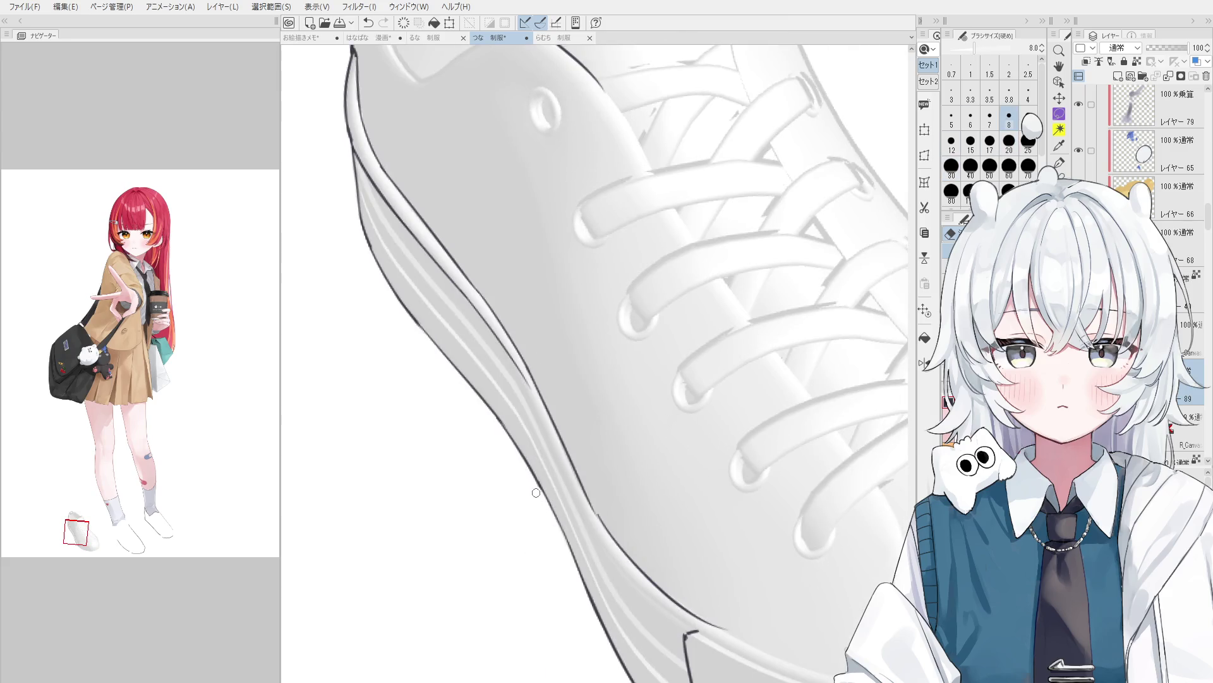
scroll(506, 442, "down", 1)
scroll(488, 416, "up", 1)
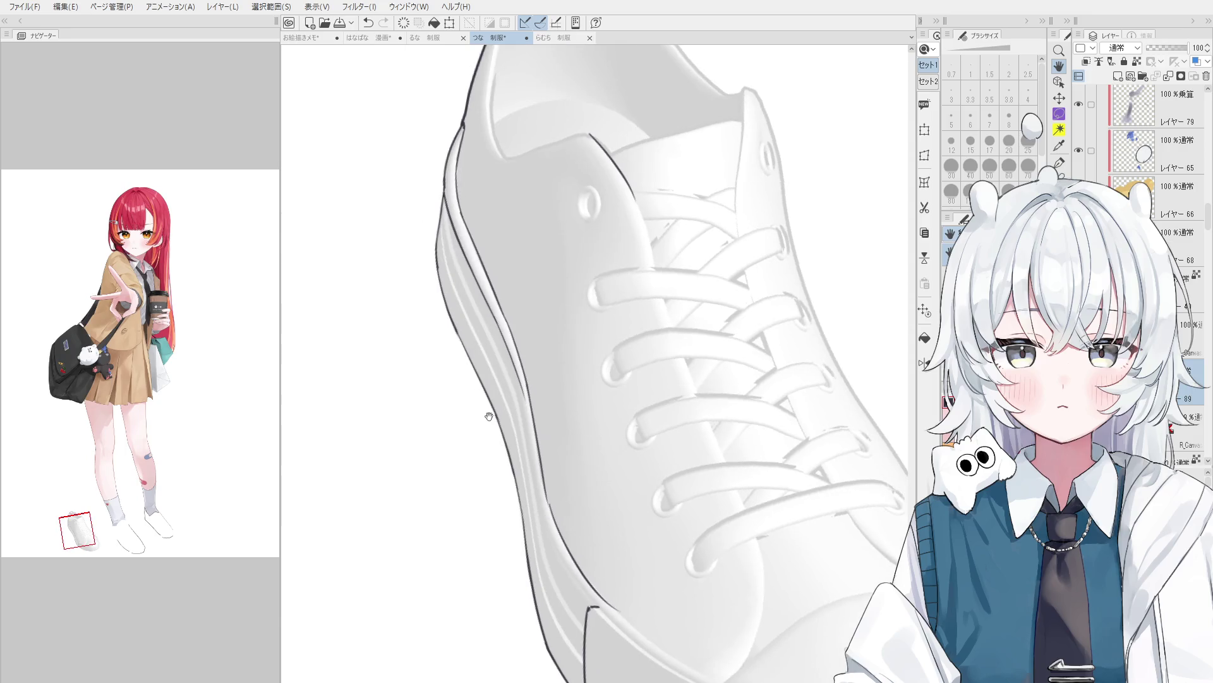
scroll(471, 366, "up", 1)
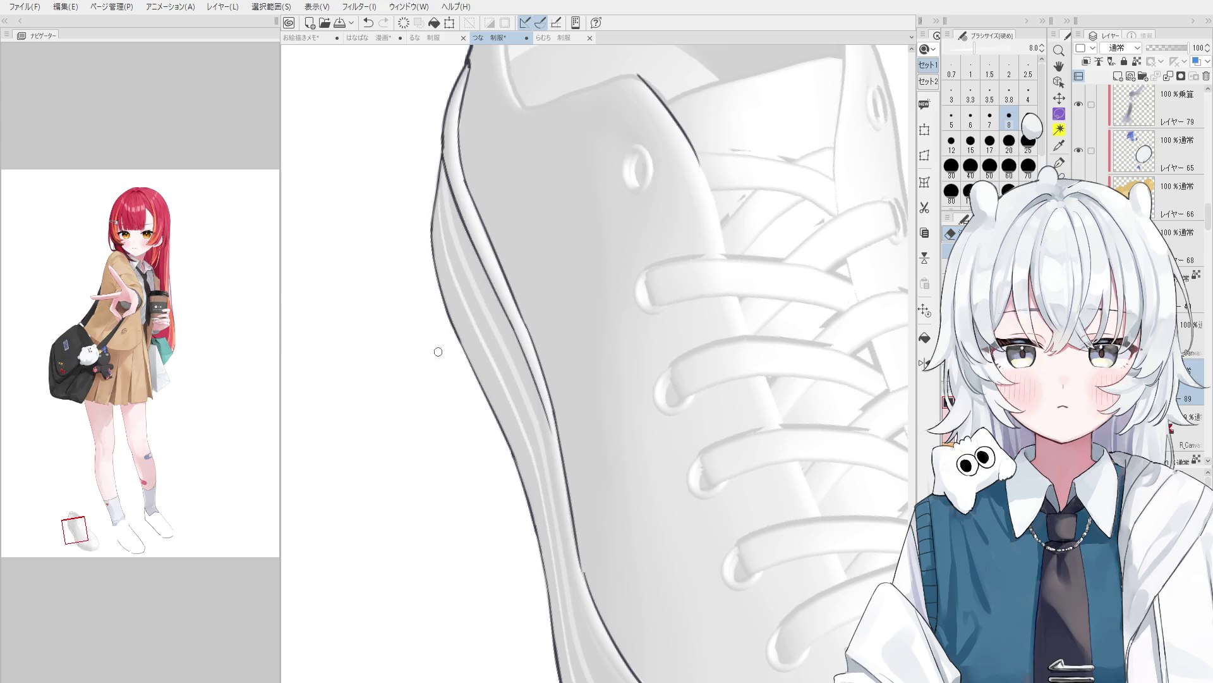
left_click_drag(467, 232, 486, 291)
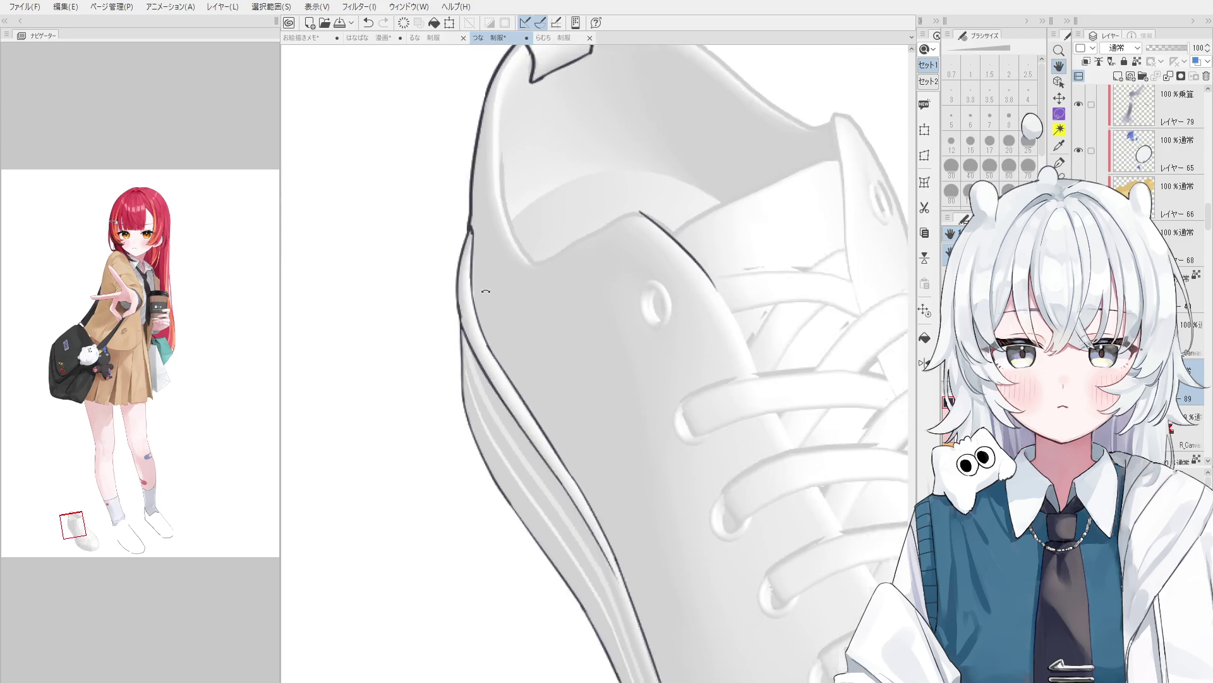
scroll(480, 304, "up", 1)
scroll(471, 338, "up", 1)
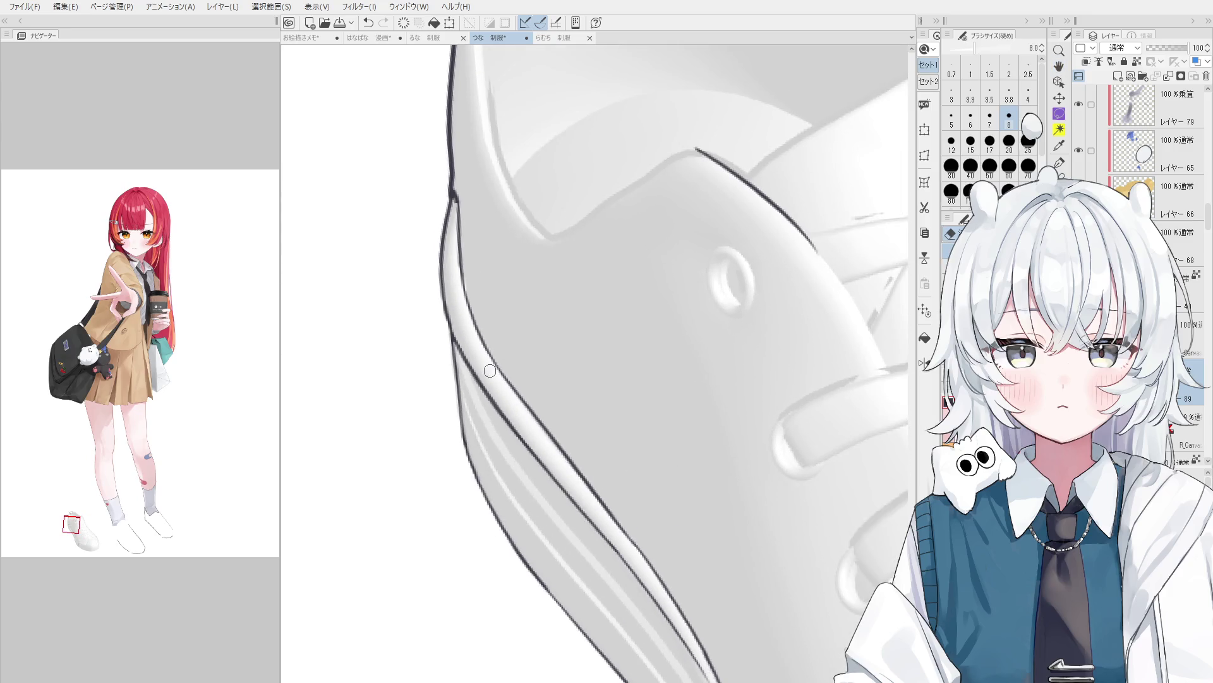
Rotate the canvas about 15° and return to the YOTTI PEN for inking.
key("^")
scroll(489, 326, "up", 1)
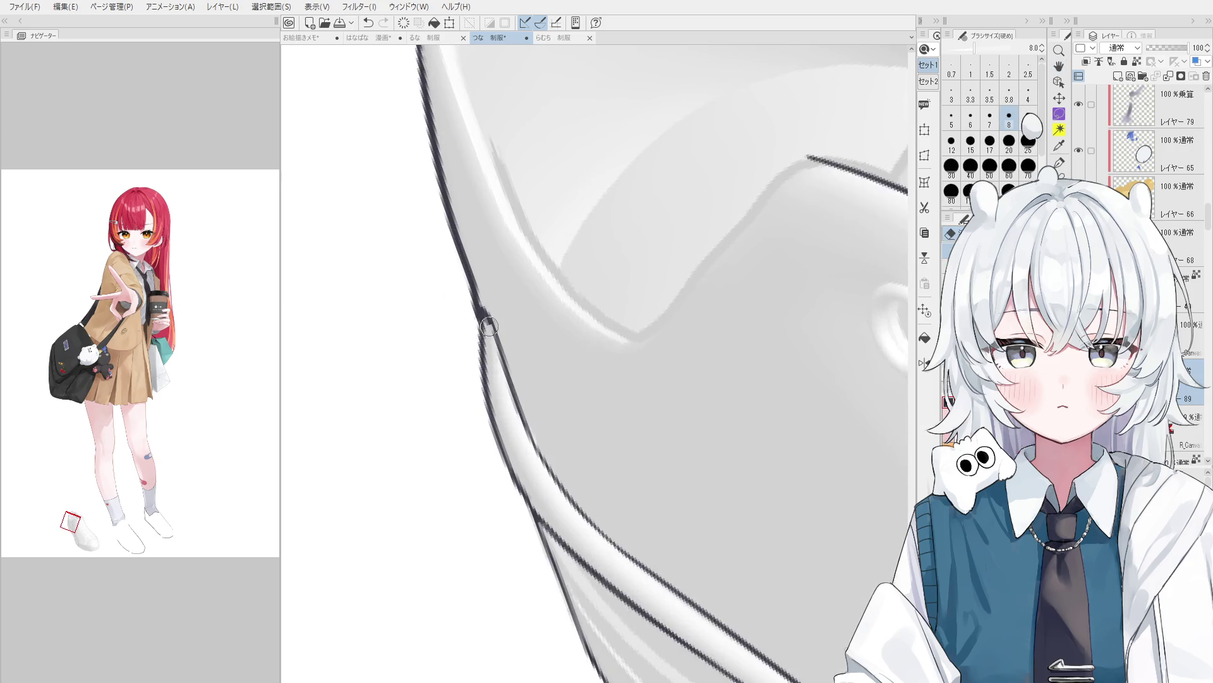
key("p")
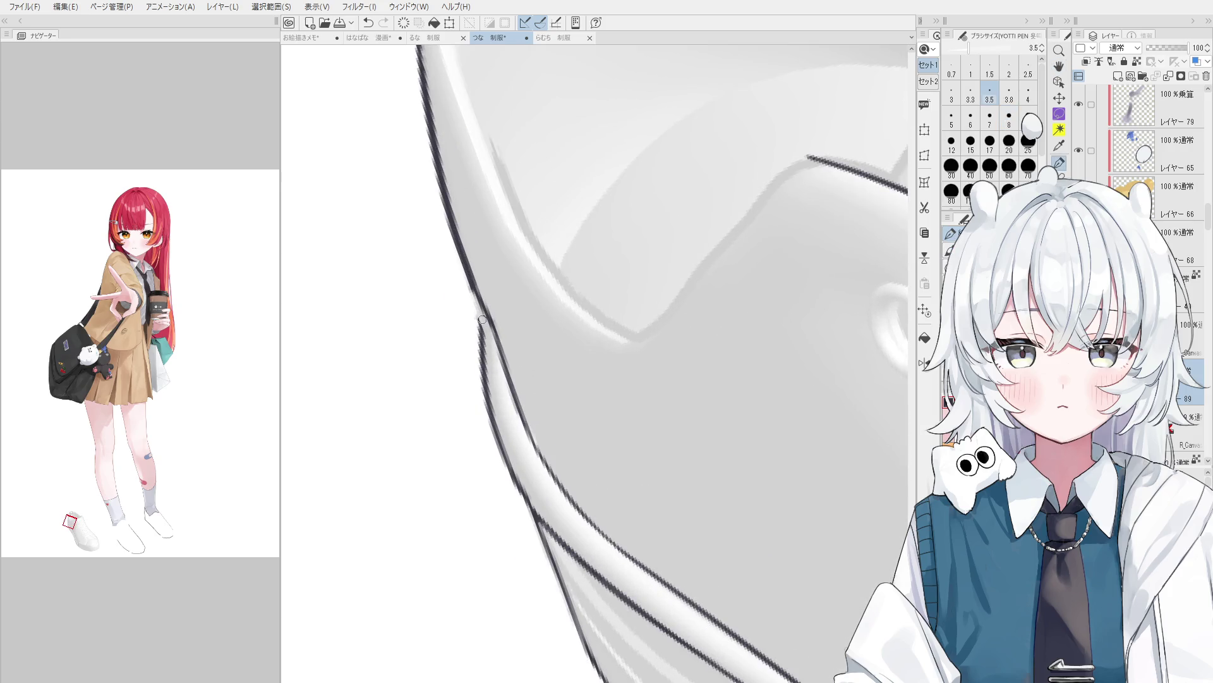
scroll(499, 335, "down", 4)
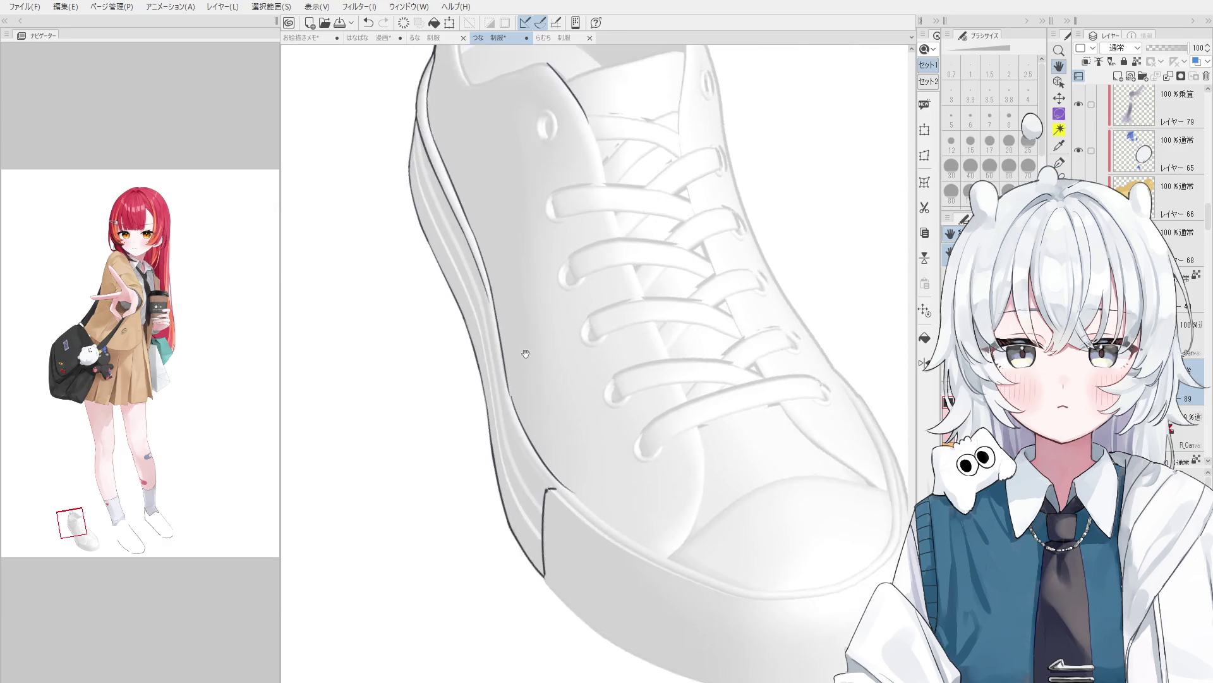
scroll(526, 354, "up", 4)
Ink a first line along the shoe's side edge with the YOTTI PEN.
key("e")
key("p")
key("e")
key("p")
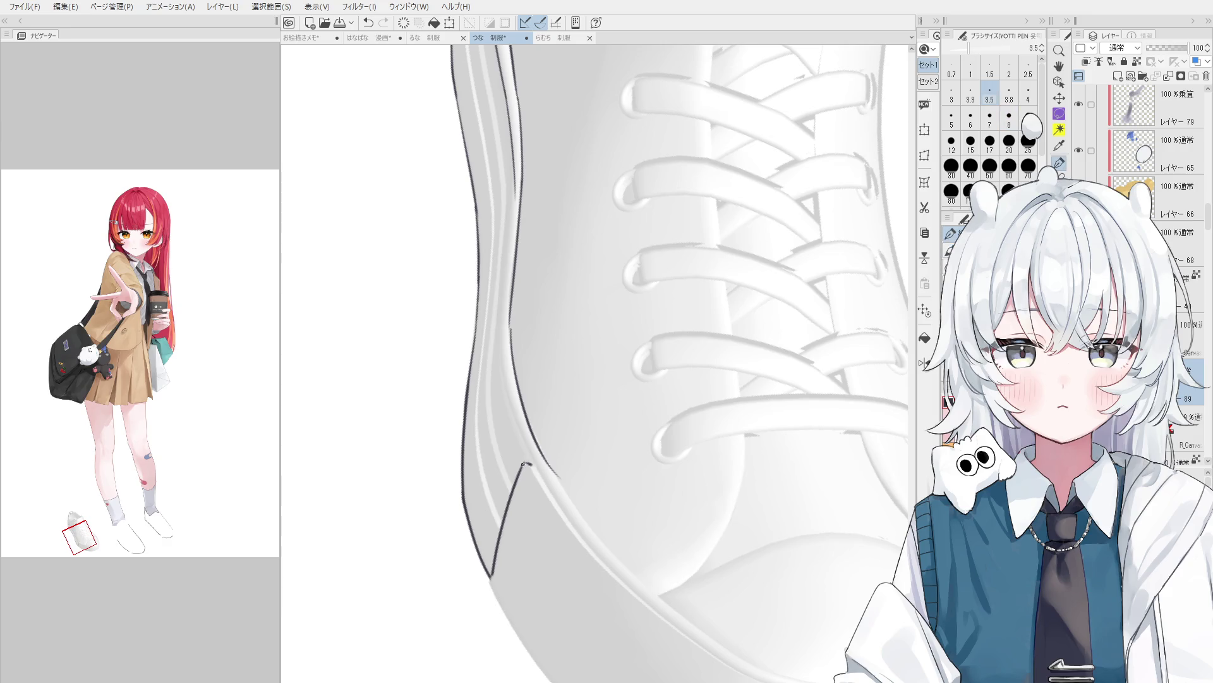
scroll(523, 465, "down", 2)
key("e")
key("p")
left_click_drag(522, 404, 572, 517)
Redraw the side-edge line, erase its excess, and extend it higher up the shoe.
key("ctrl+z")
key("e")
key("p")
left_click_drag(522, 405, 590, 519)
key("e")
left_click_drag(529, 428, 591, 519)
key("p")
key("e")
mouse_move(523, 398)
left_mouse_down()
mouse_move(581, 515)
mouse_move(677, 611)
mouse_move(617, 466)
mouse_move(561, 436)
left_mouse_up()
Shift the view down toward the toe and review the last edge stroke.
key("p")
key("e")
key("p")
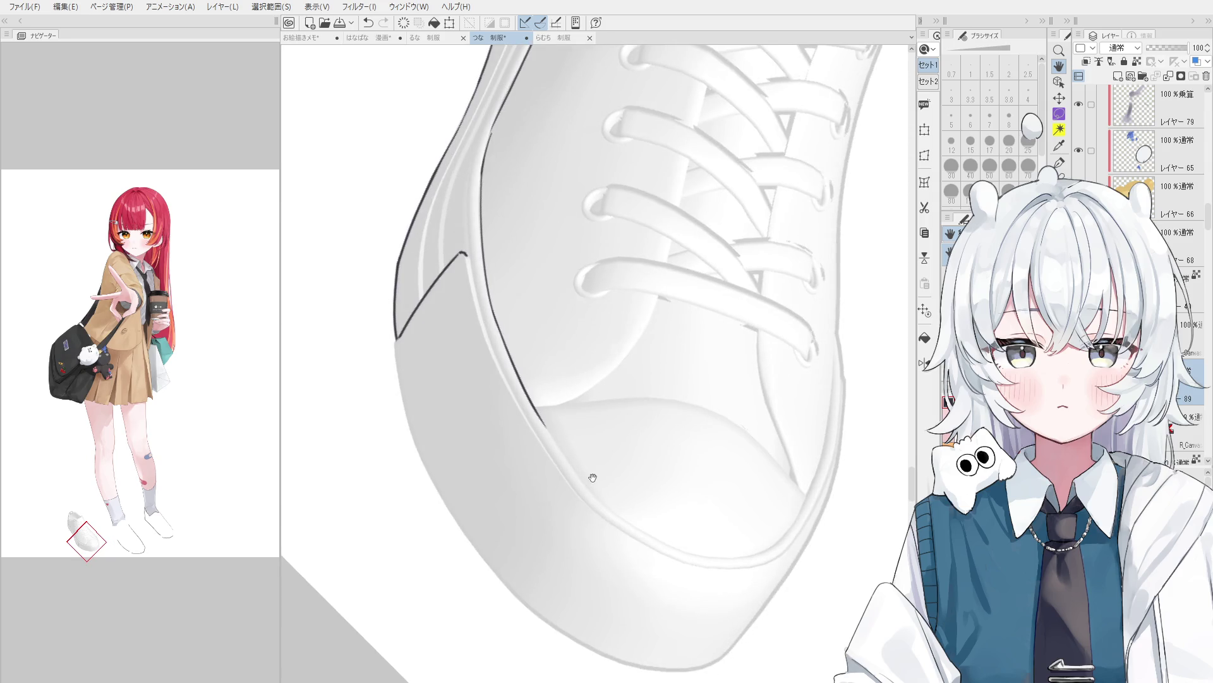
mouse_move(618, 487)
left_mouse_down()
mouse_move(615, 506)
mouse_move(591, 517)
mouse_move(668, 563)
left_mouse_up()
key("p")
key("e")
key("p")
key("ctrl+z")
key("ctrl+y")
scroll(590, 517, "up", 2)
Redraw the end of the edge line toward the toe until it runs cleanly.
key("ctrl+z")
left_click_drag(521, 490, 618, 604)
key("ctrl+z")
left_click_drag(521, 488, 626, 618)
key("ctrl+z")
key("ctrl+z")
left_click_drag(522, 490, 629, 619)
left_click_drag(531, 499, 612, 607)
Erase the doubled edge line down to one line, then save the illustration.
key("e")
left_click_drag(561, 533, 612, 601)
left_click_drag(548, 512, 574, 556)
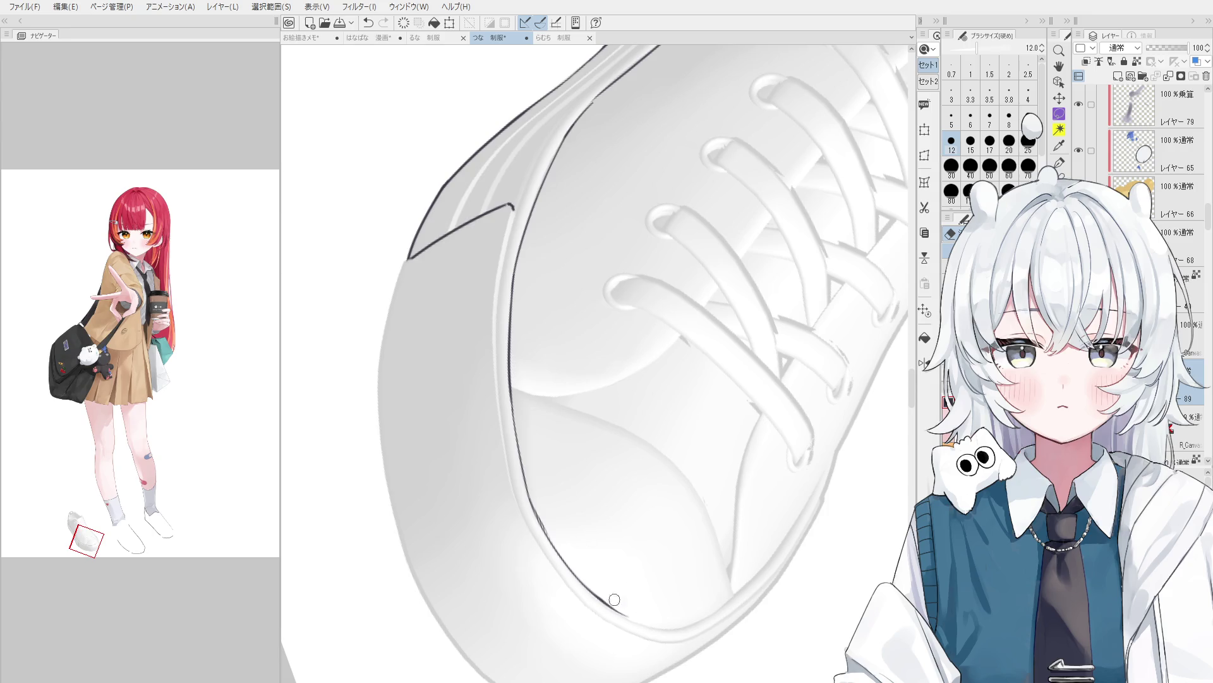
key("minus")
key("minus")
key("minus")
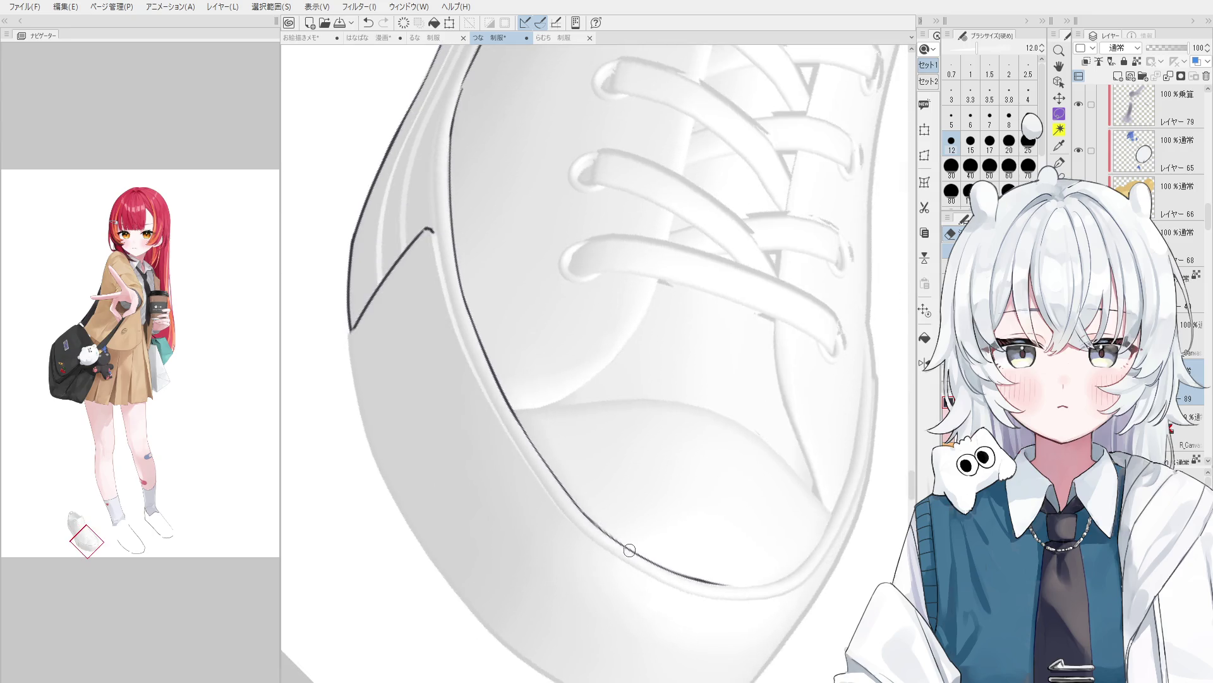
key("asciicircum")
key("asciicircum")
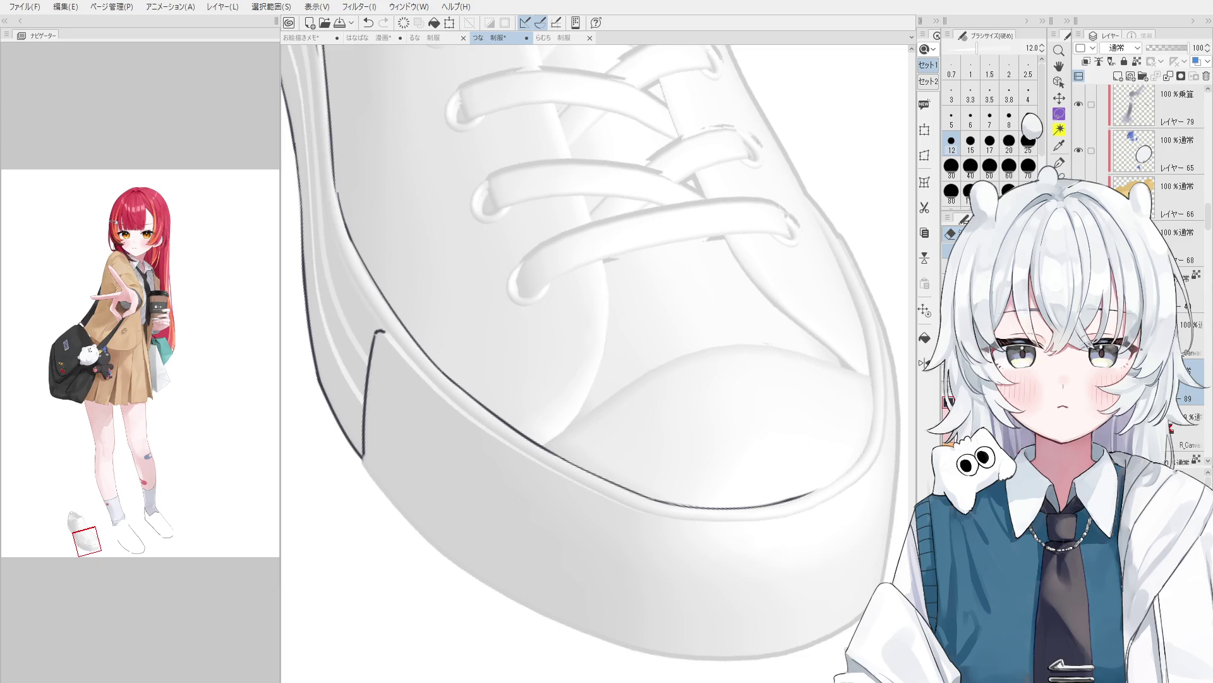
key("ctrl+s")
scroll(583, 455, "down", 5)
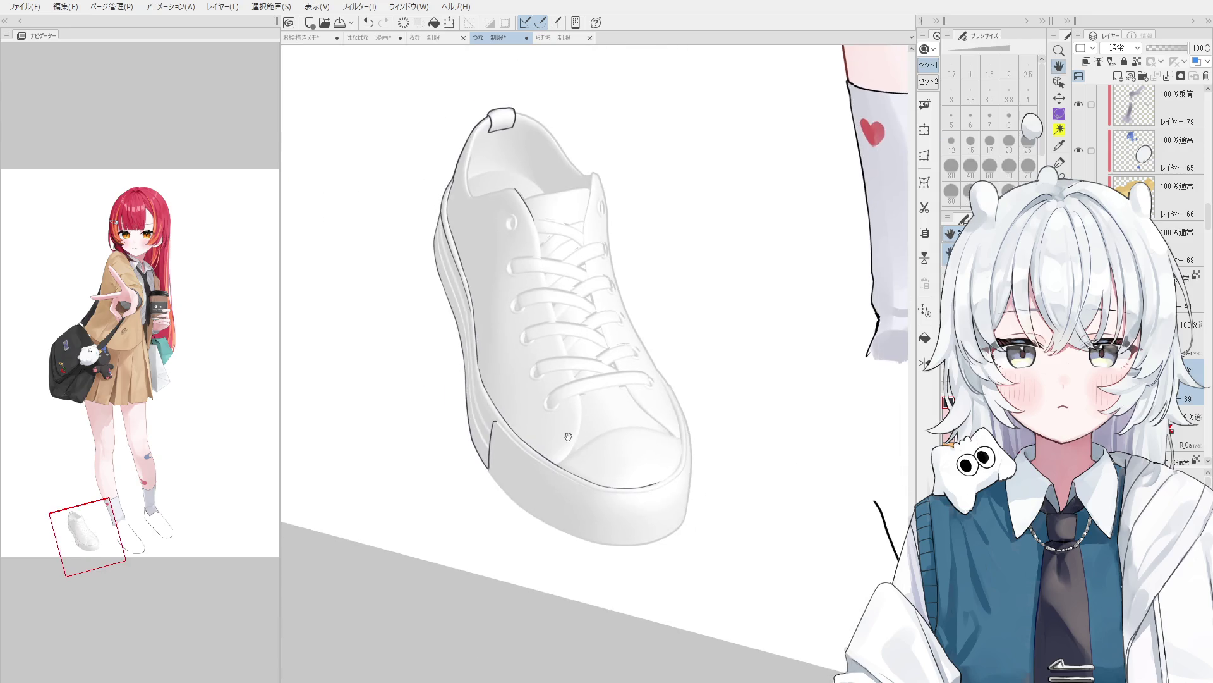
Erase the old dark line along the side of the sole.
scroll(571, 424, "up", 3)
left_click_drag(570, 425, 588, 419)
left_click_drag(549, 378, 512, 383)
key("o")
scroll(452, 436, "up", 3)
key("e")
mouse_move(457, 416)
left_mouse_down()
mouse_move(453, 405)
mouse_move(445, 506)
mouse_move(450, 484)
mouse_move(488, 480)
left_mouse_up()
Ink the sole's lower edge toward the toe with YOTTI PEN 3.5, redrawing and trimming it.
key("p")
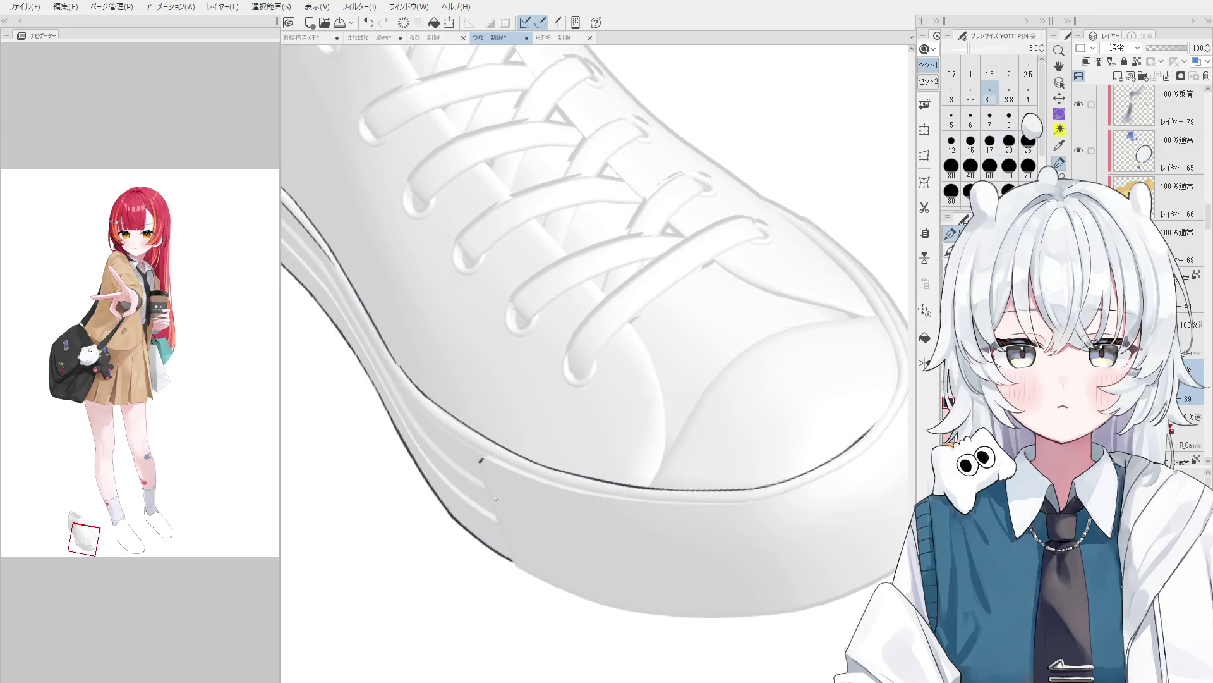
left_click_drag(480, 488, 518, 562)
key("ctrl+z")
left_click_drag(481, 461, 518, 565)
key("e")
left_click_drag(483, 471, 521, 553)
key("p")
Zoom, pan and rotate the view toward the shoe's toe.
scroll(486, 484, "down", 3)
scroll(485, 484, "down", 2)
scroll(459, 447, "up", 5)
key("e")
key("p")
key("e")
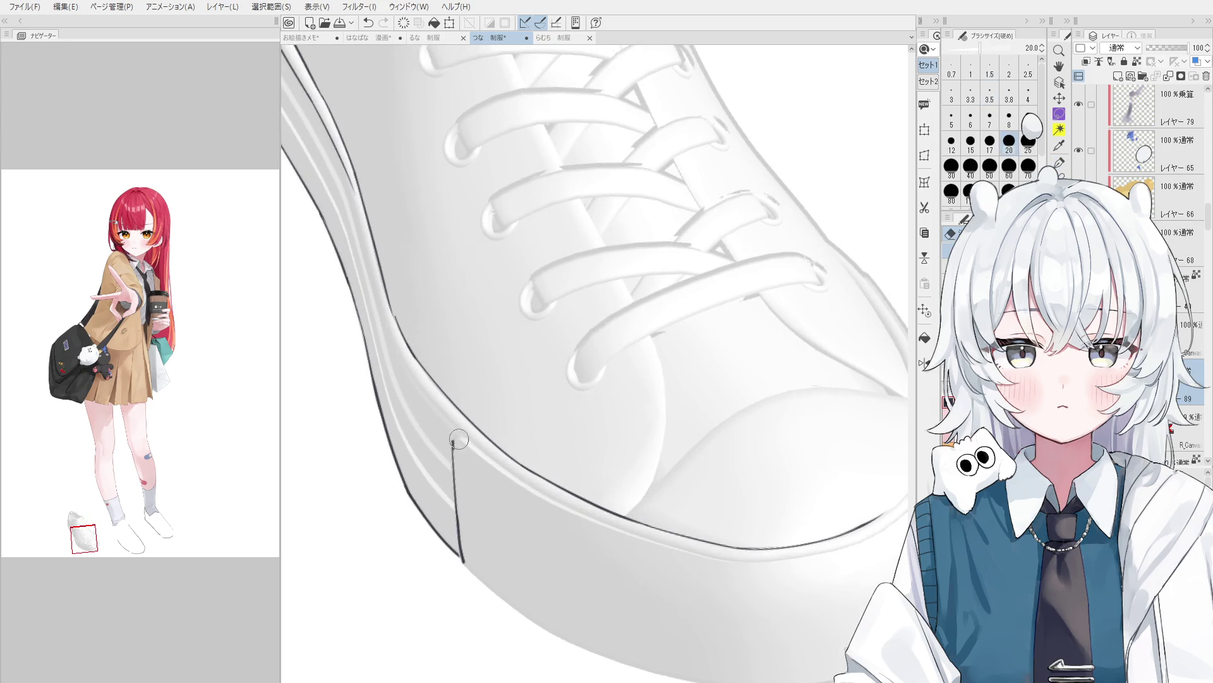
key("p")
scroll(471, 451, "down", 2)
scroll(481, 466, "down", 1)
scroll(480, 465, "down", 1)
scroll(480, 466, "down", 1)
scroll(459, 389, "up", 2)
scroll(459, 389, "up", 2)
key("e")
key("p")
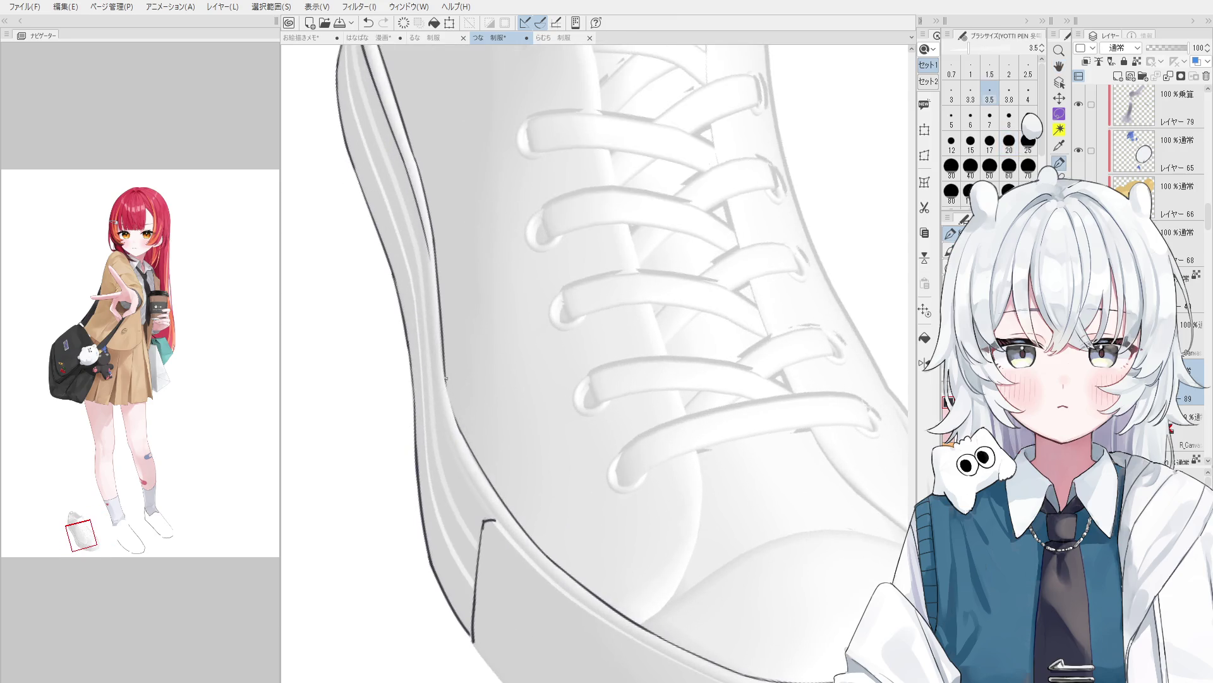
scroll(471, 452, "down", 2)
left_click_drag(485, 496, 490, 504)
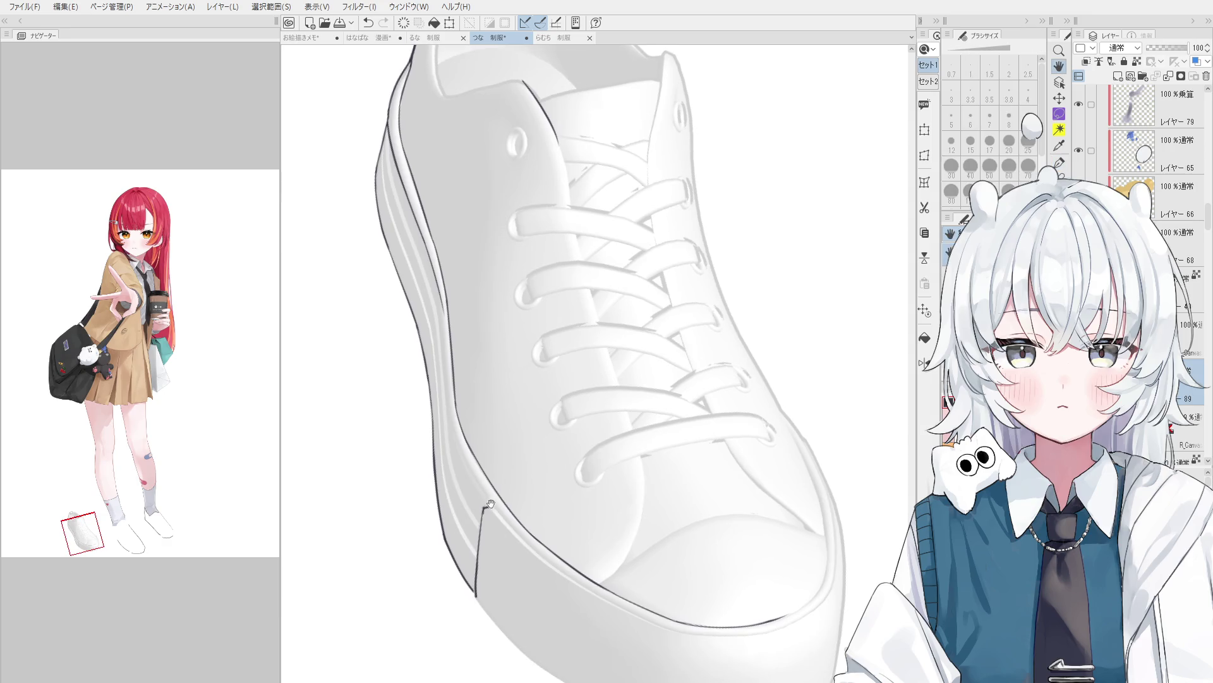
left_click_drag(507, 611, 443, 505)
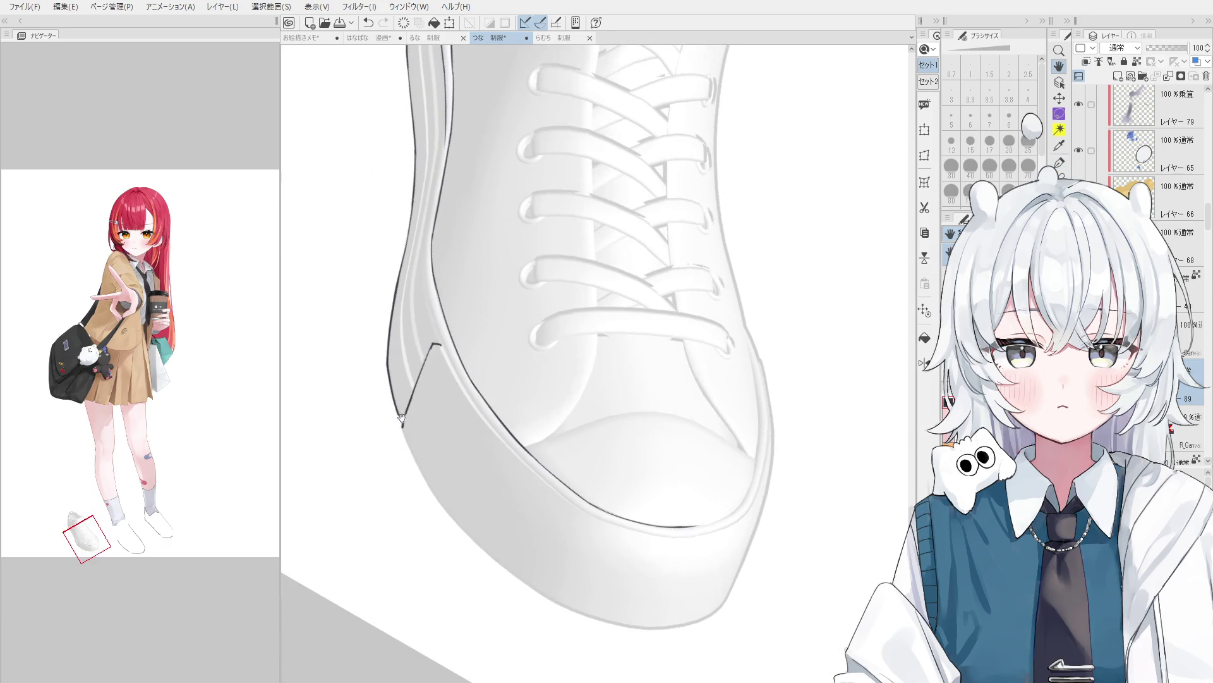
scroll(417, 453, "up", 1)
scroll(417, 453, "down", 1)
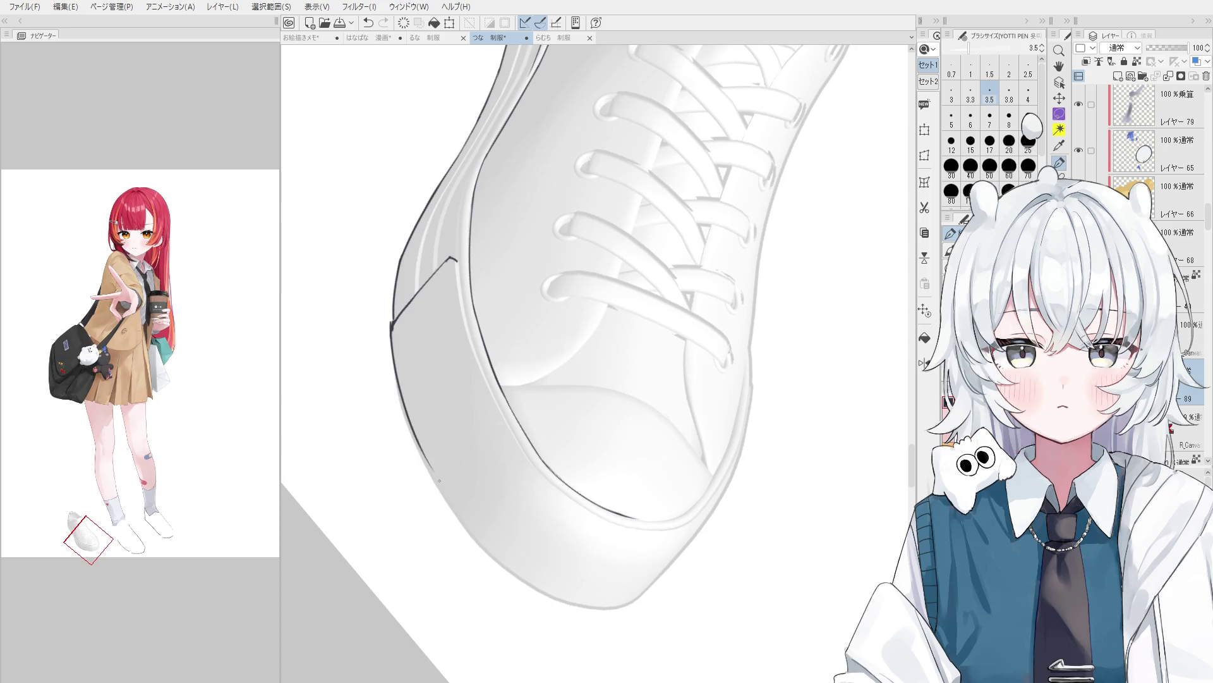
scroll(423, 450, "up", 1)
Select the 20.0 hard eraser and straighten the view over the shoe front.
key("e")
scroll(389, 379, "up", 1)
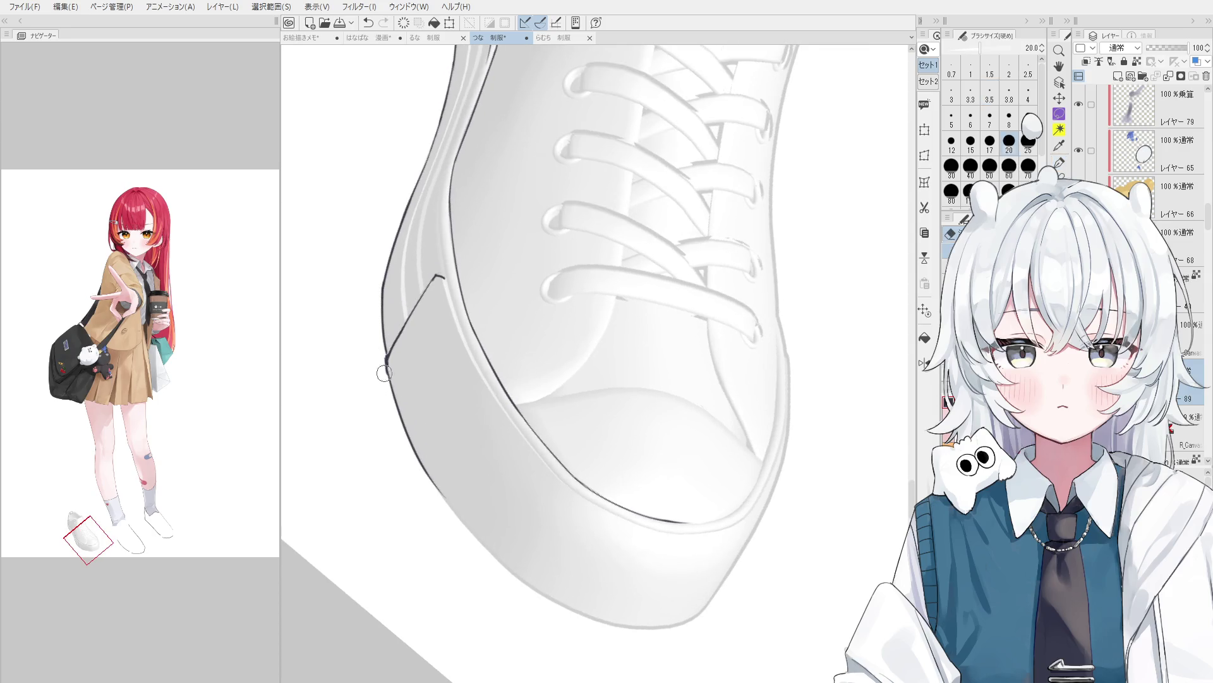
scroll(397, 362, "up", 1)
scroll(396, 362, "down", 2)
left_click_drag(488, 443, 490, 434)
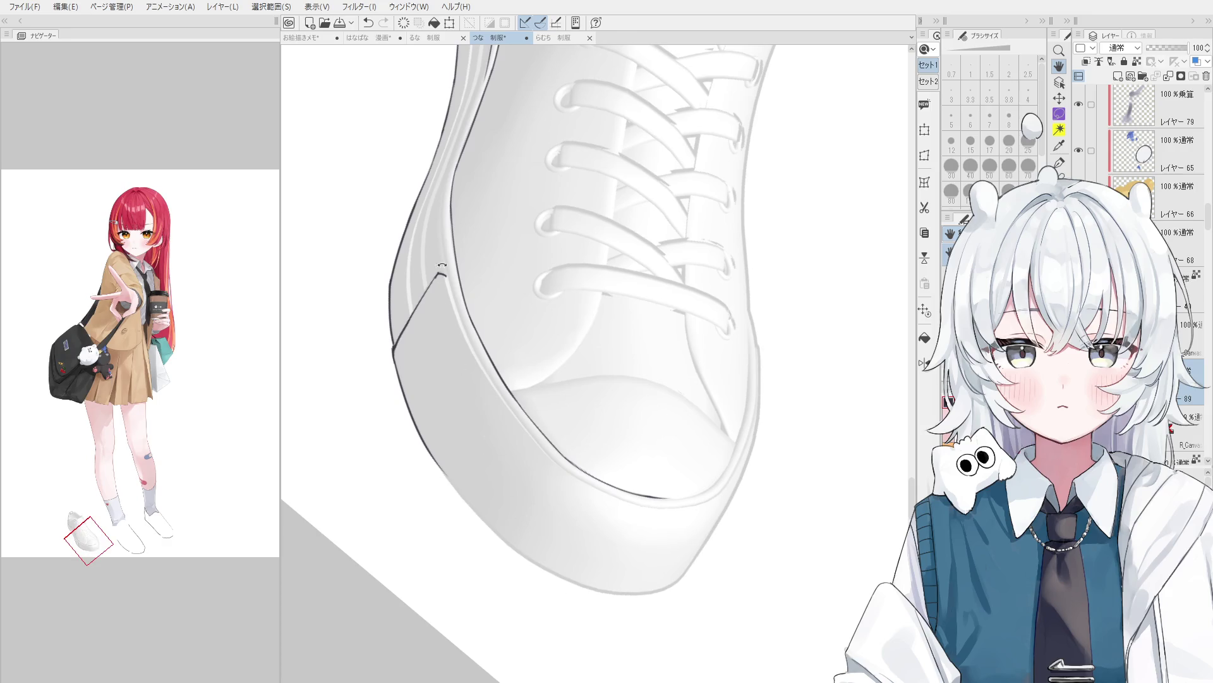
left_click_drag(442, 266, 419, 368)
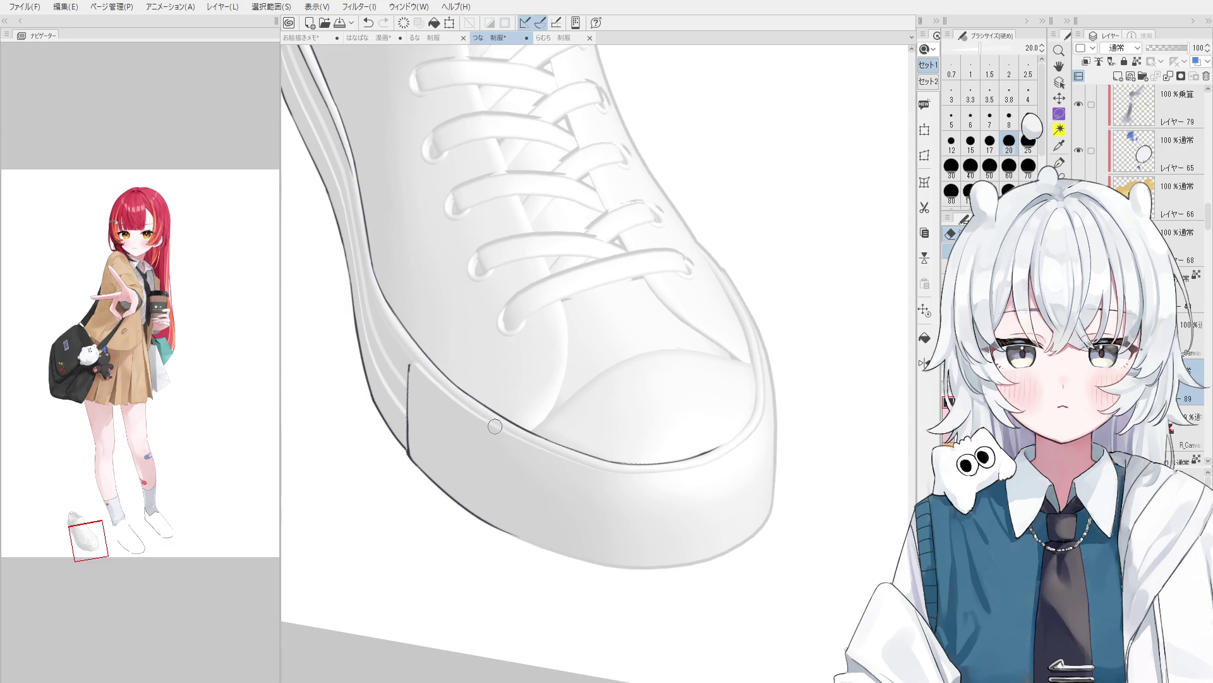
left_click_drag(423, 380, 433, 369)
key("p")
key("e")
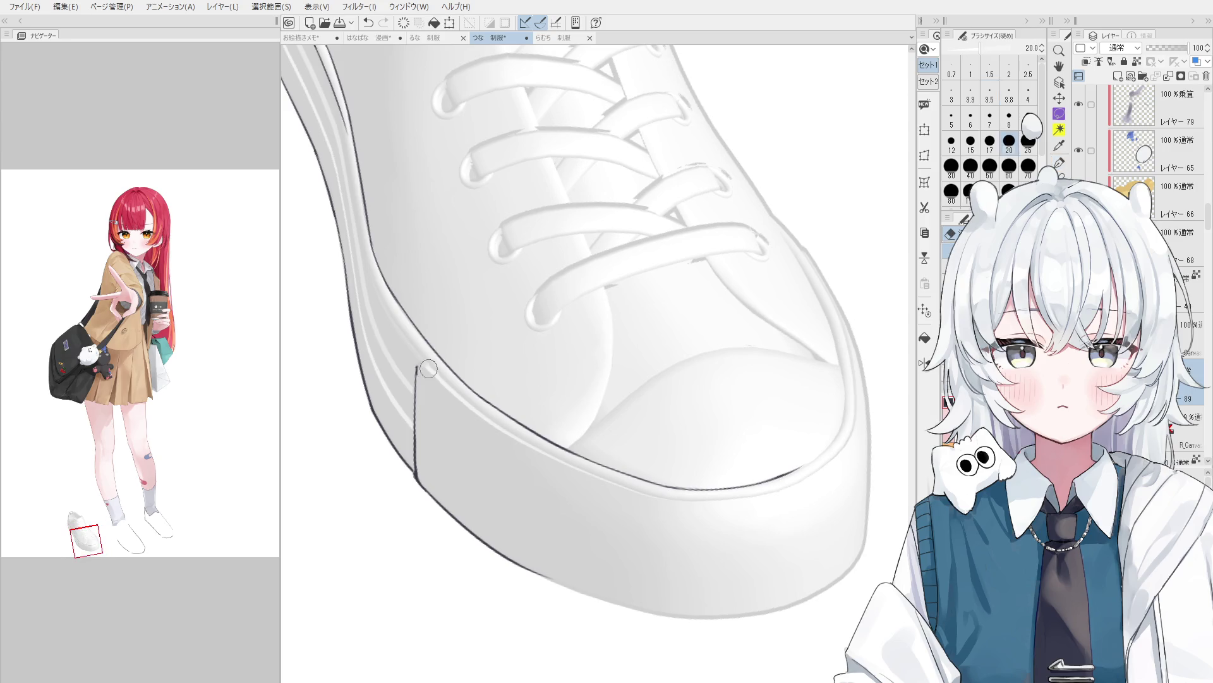
left_click_drag(429, 367, 503, 438)
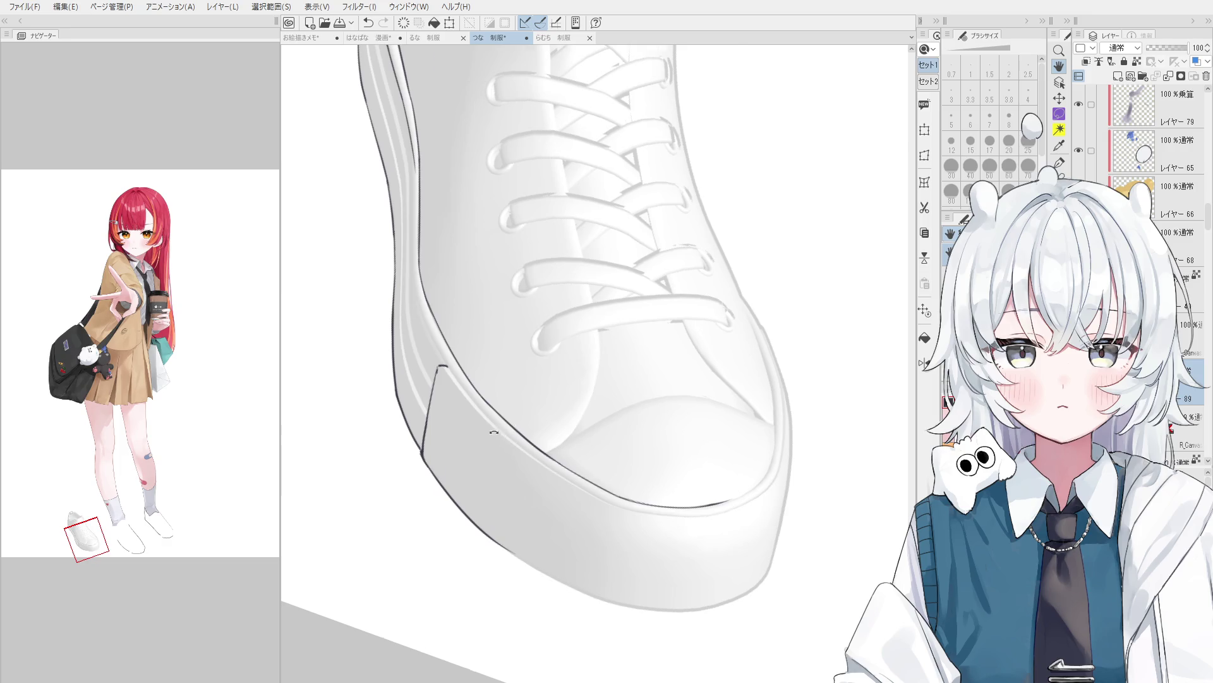
left_click_drag(494, 433, 436, 356)
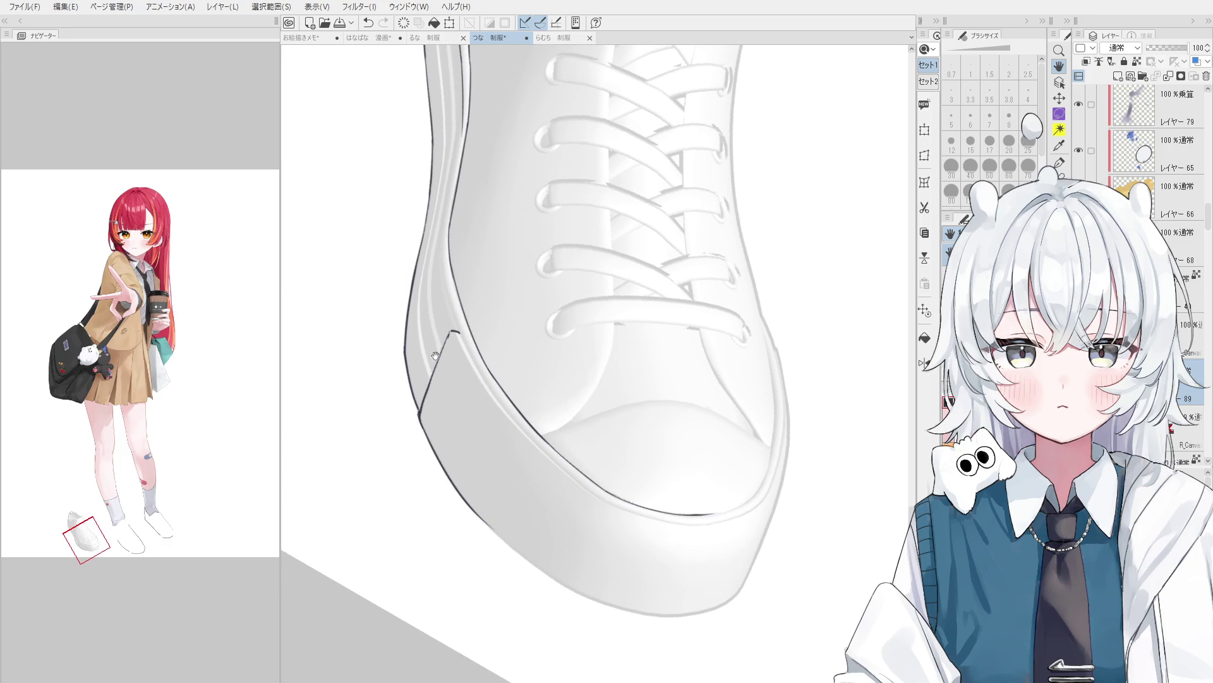
Ink the short vertical edge of the sole's toe panel, redrawing it and trimming the excess.
left_click_drag(510, 429, 509, 419)
mouse_move(453, 323)
left_mouse_down()
mouse_move(502, 401)
mouse_move(491, 384)
left_mouse_up()
key("ctrl+z")
key("ctrl+z")
left_click_drag(454, 324, 518, 432)
key("e")
key("p")
left_click_drag(453, 323, 505, 404)
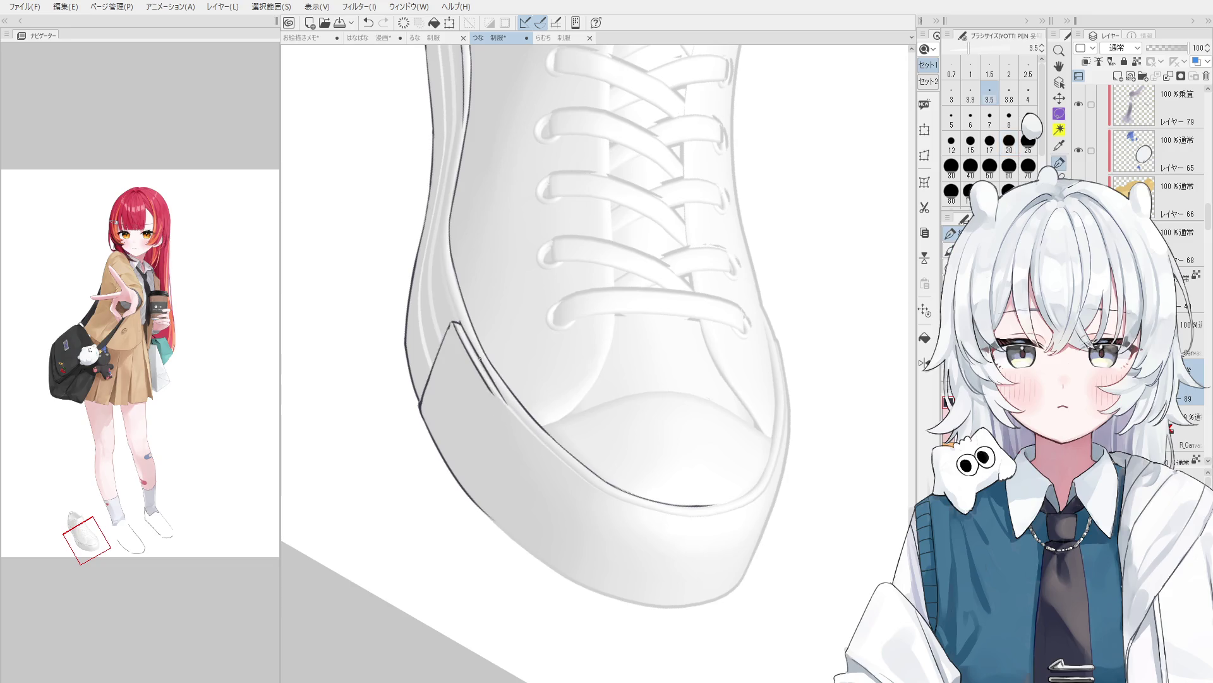
key("e")
mouse_move(463, 332)
left_mouse_down()
mouse_move(493, 381)
mouse_move(488, 372)
left_mouse_up()
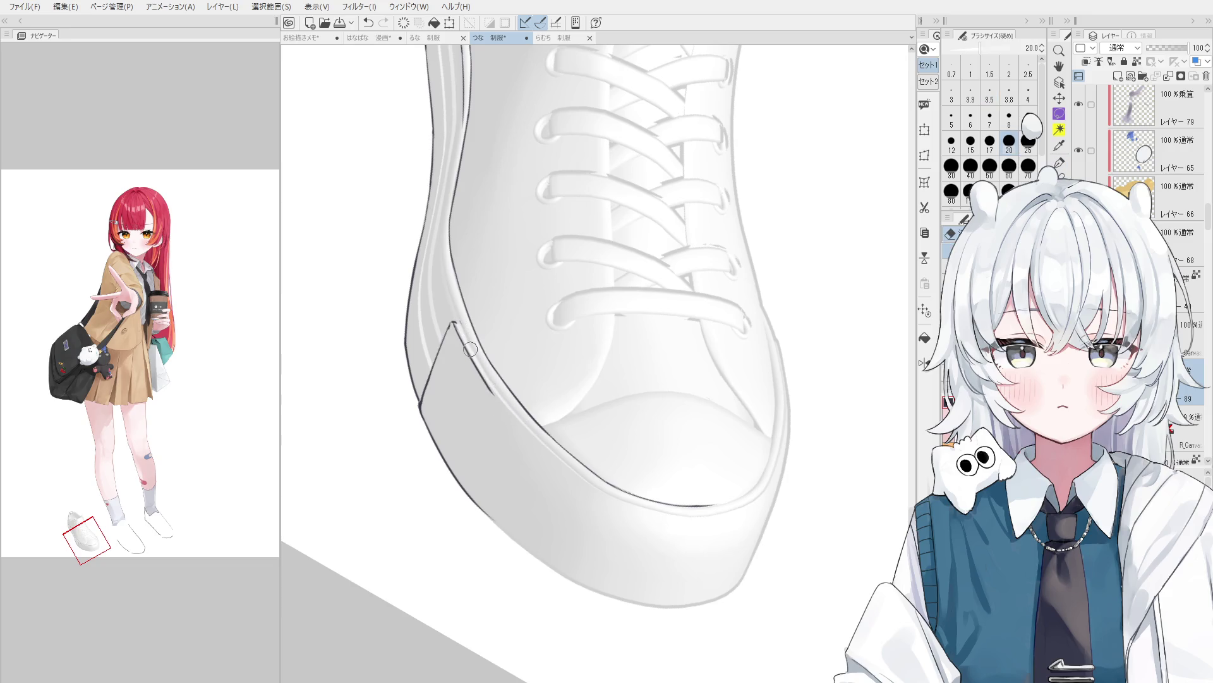
Rotate the view upright around the panel corner and shrink the eraser.
scroll(470, 349, "up", 1)
scroll(472, 353, "up", 1)
key("minus")
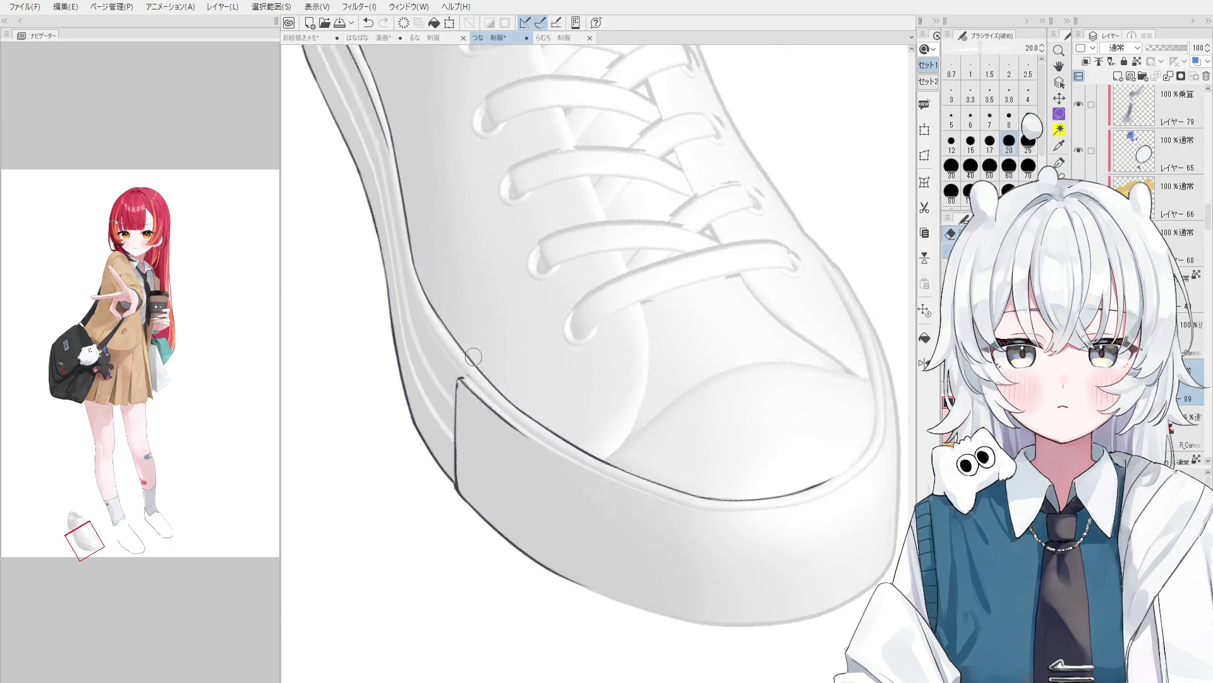
key("asciicircum")
scroll(462, 379, "up", 1)
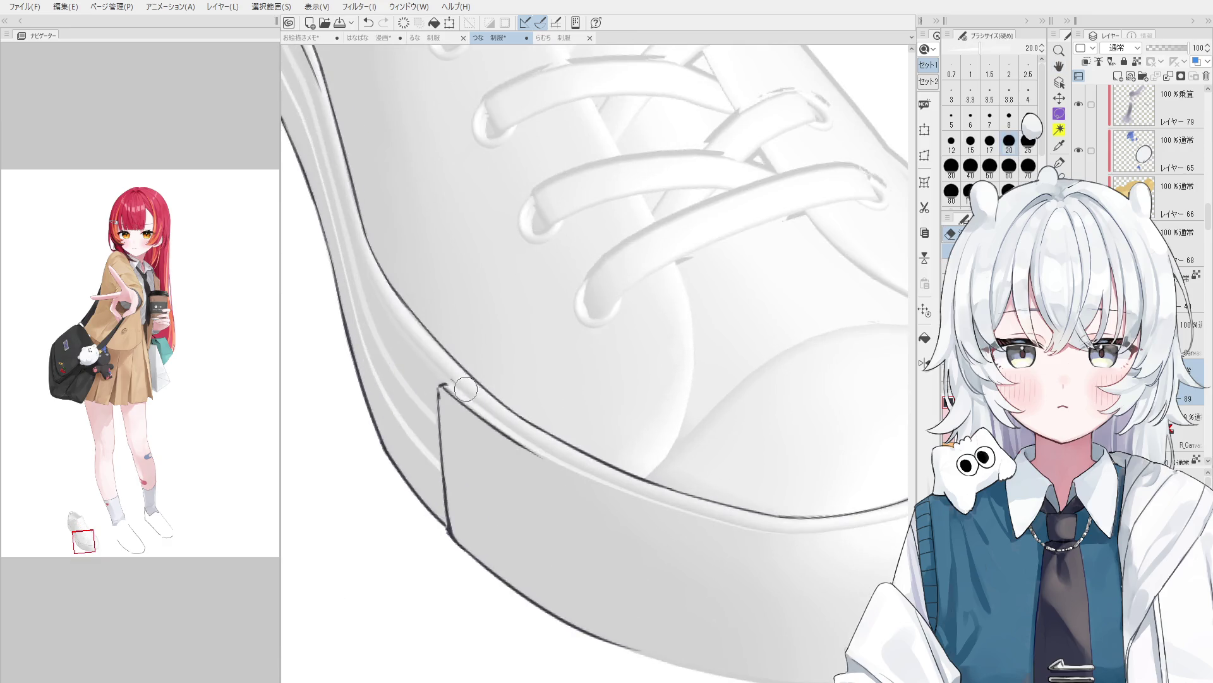
scroll(449, 354, "up", 1)
key("bracketleft")
key("bracketleft")
key("bracketleft")
scroll(448, 351, "down", 3)
mouse_move(481, 391)
left_mouse_down()
mouse_move(525, 433)
mouse_move(432, 479)
mouse_move(546, 612)
left_mouse_up()
scroll(524, 433, "up", 3)
Try a short stroke on the lower toe outline, then undo it.
key("p")
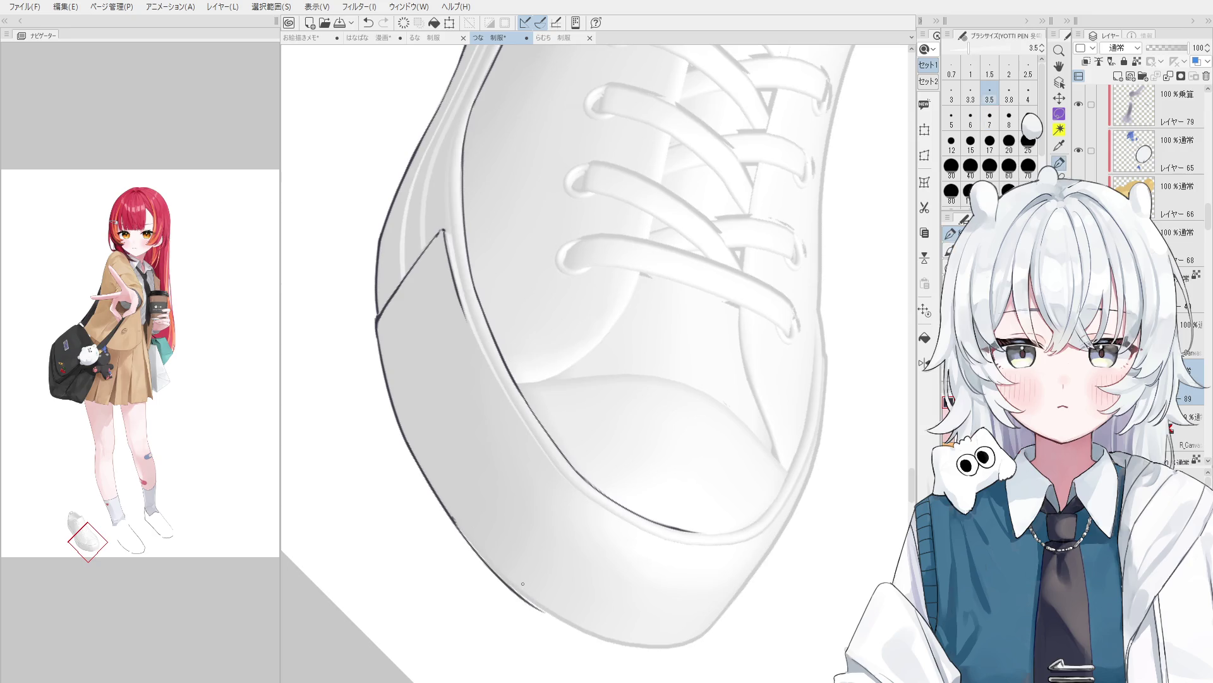
scroll(546, 613, "up", 2)
key("e")
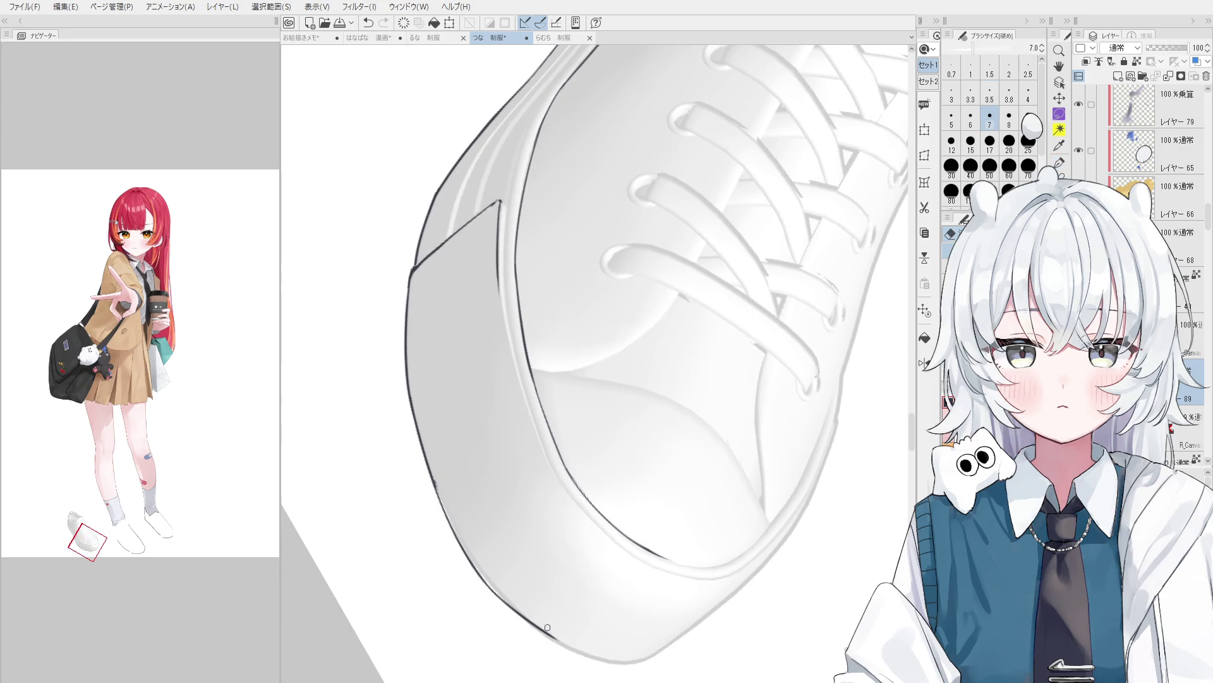
key("p")
mouse_move(538, 628)
left_mouse_down()
mouse_move(503, 599)
mouse_move(588, 660)
left_mouse_up()
scroll(807, 564, "up", 2)
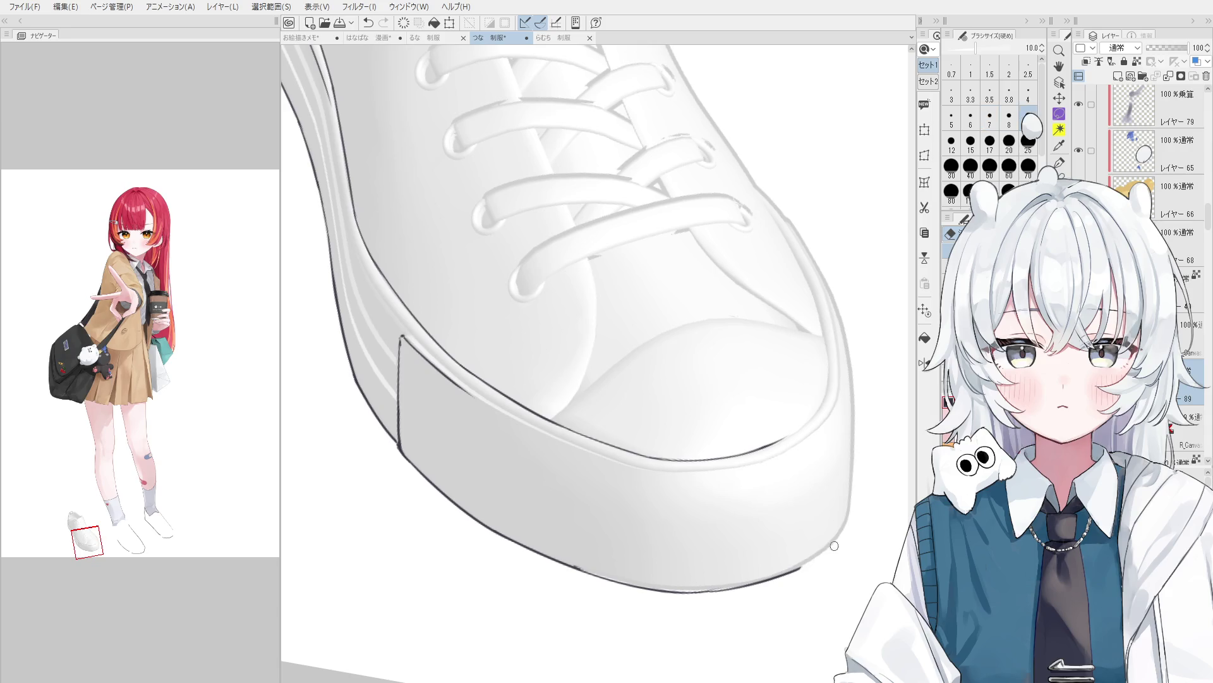
key("ctrl+z")
scroll(844, 541, "down", 2)
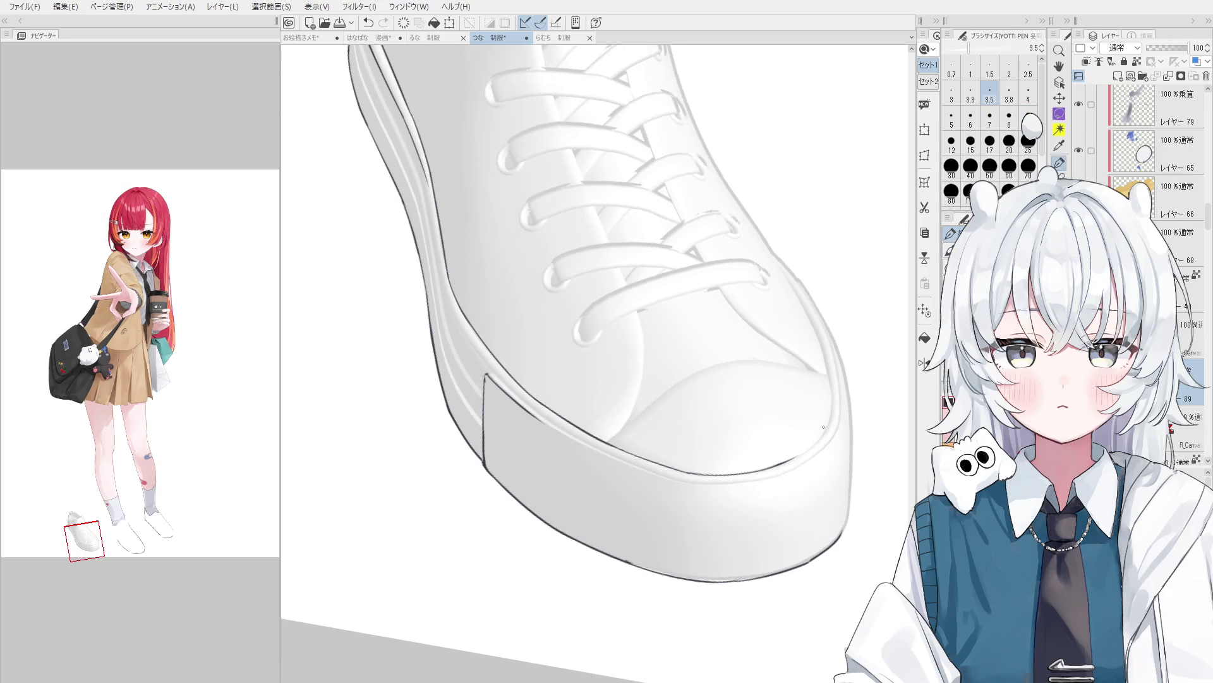
Ink and darken the shoe's left outline with the 3.5 pen.
scroll(730, 500, "up", 2)
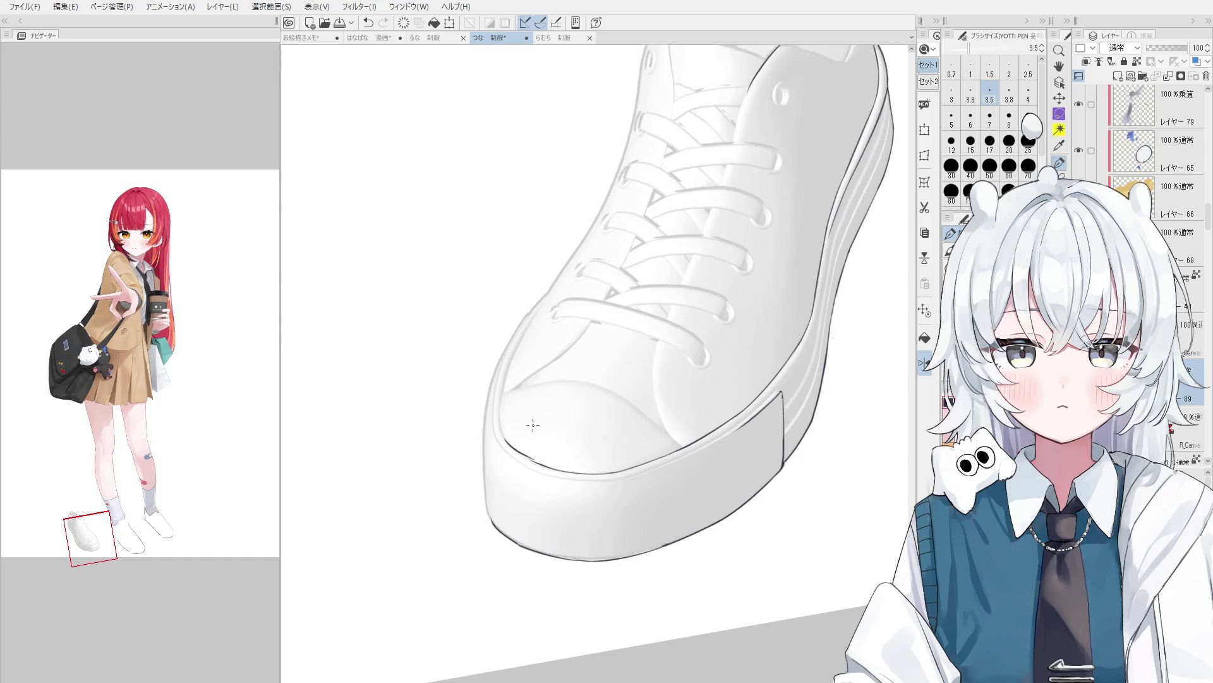
scroll(509, 319, "up", 2)
left_click_drag(509, 320, 513, 455)
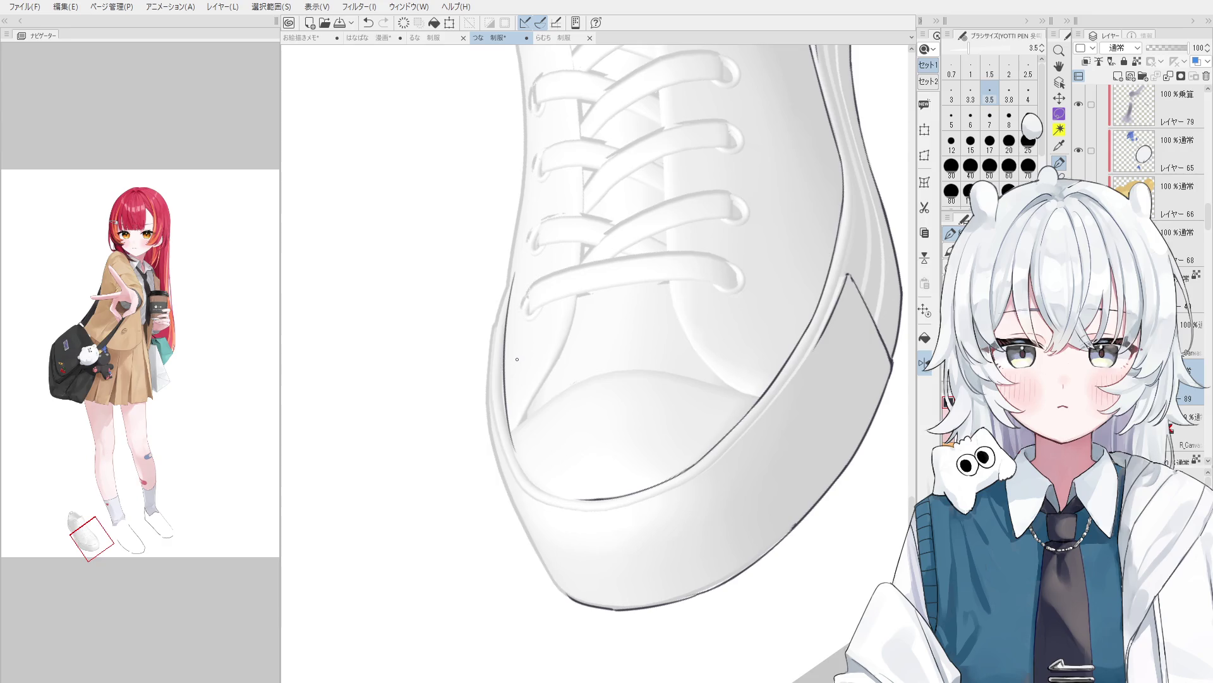
key("minus")
left_click_drag(493, 334, 527, 453)
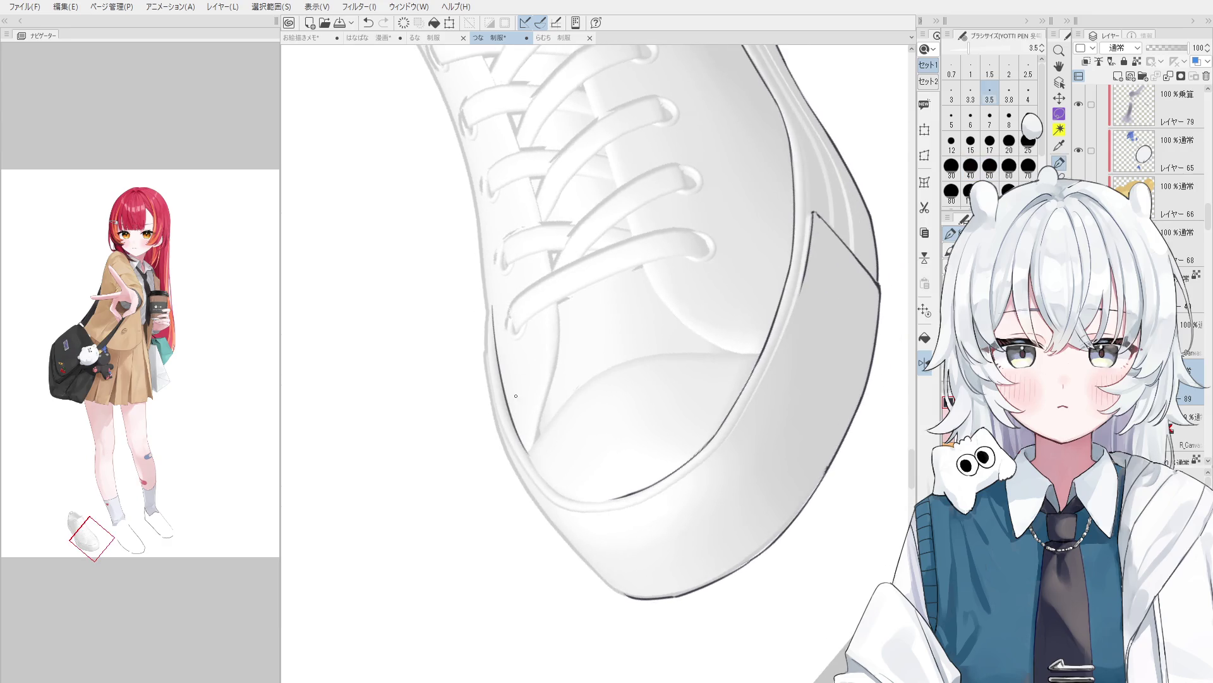
key("asciicircum")
scroll(524, 443, "up", 1)
key("asciicircum")
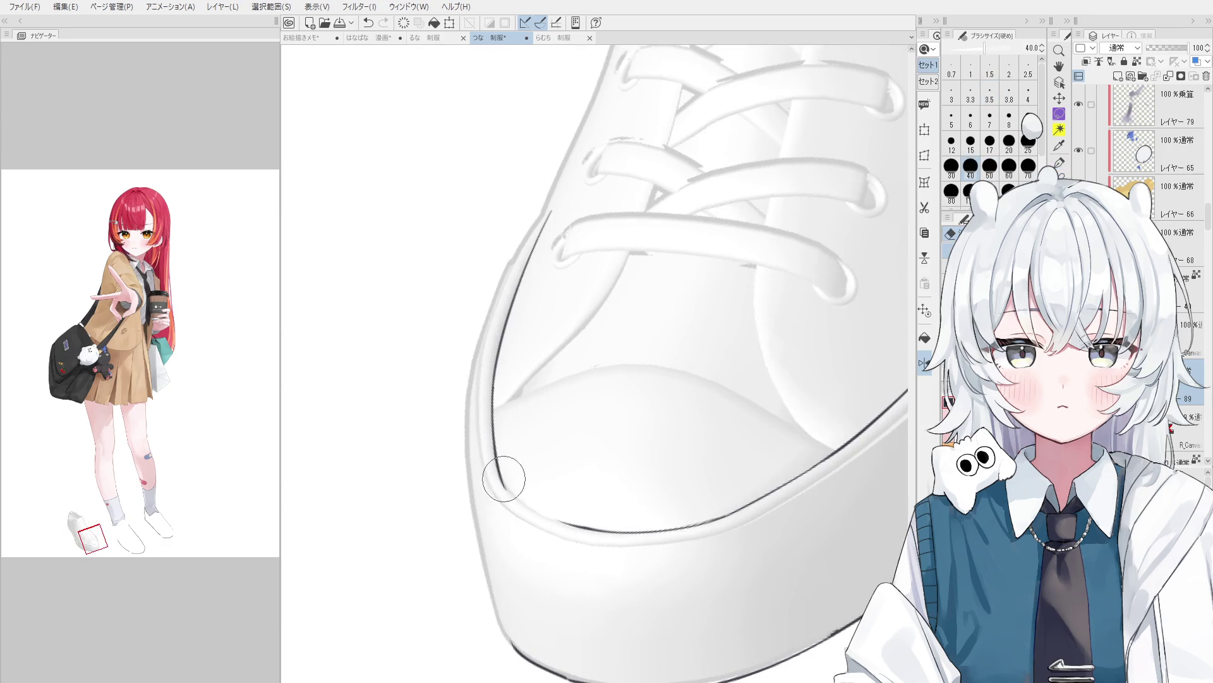
key("asciicircum")
Trace the toe cap's curved rim, redrawing it, with the eraser reduced to 12.
left_click_drag(498, 466, 573, 529)
key("ctrl+z")
left_click_drag(498, 466, 581, 535)
key("asciicircum")
key("e")
key("bracketleft")
key("bracketleft")
key("bracketleft")
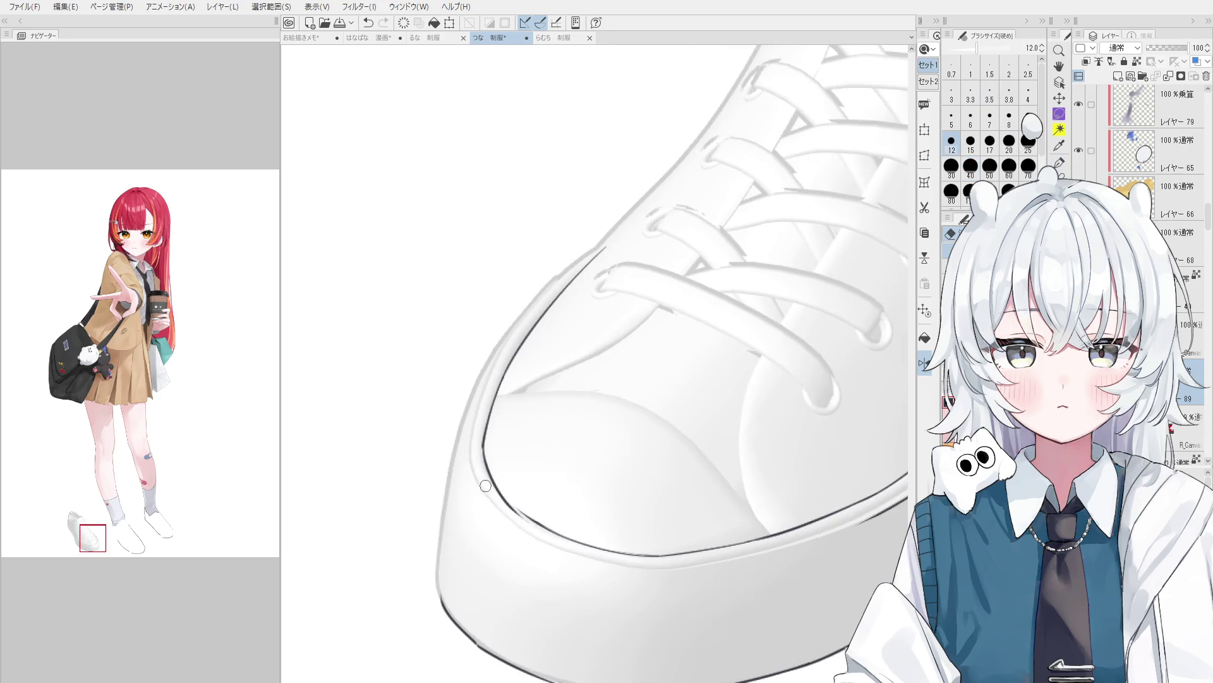
key("p")
key("asciicircum")
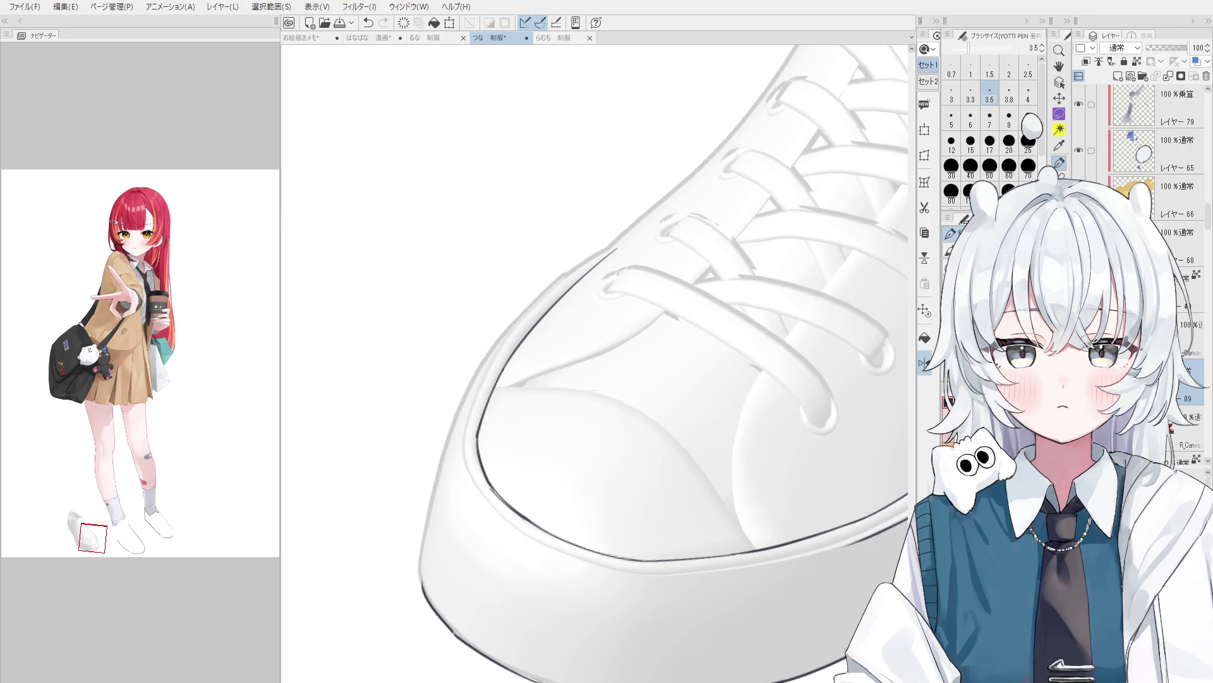
Pan over the toe cap and ink a first toe-outline stroke, discarding the trial strokes.
key("space")
left_click_drag(613, 509, 607, 504)
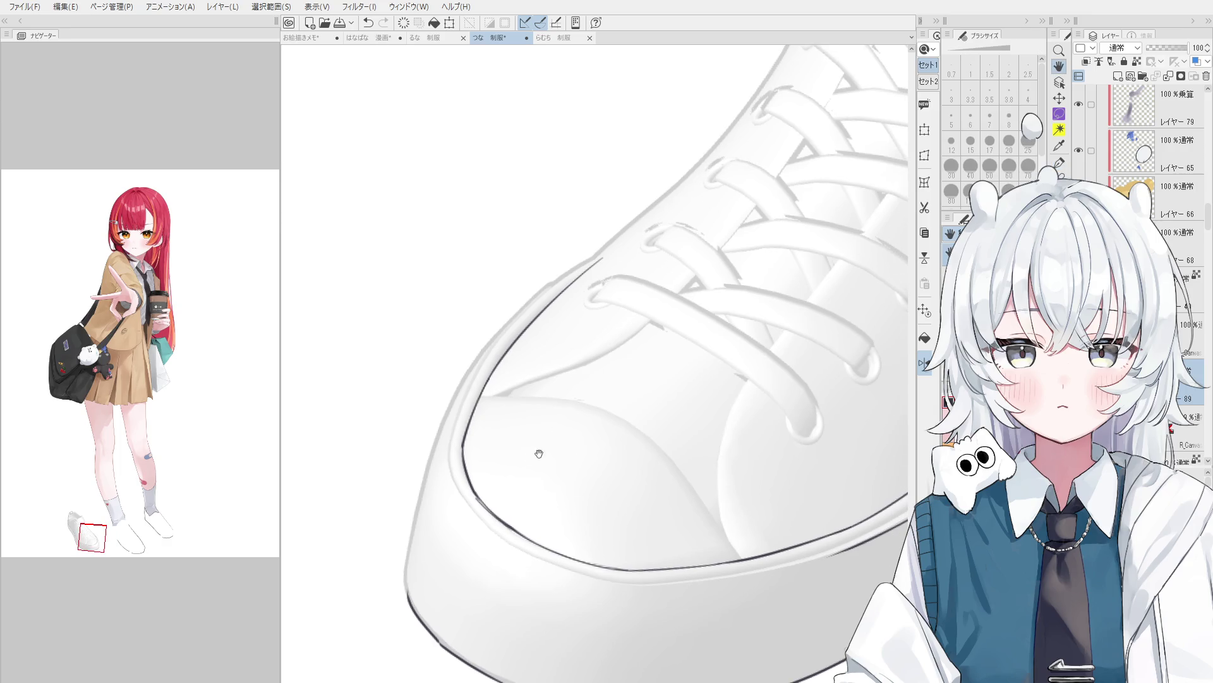
left_click_drag(538, 453, 515, 417)
mouse_move(493, 509)
left_mouse_down()
mouse_move(545, 534)
mouse_move(509, 504)
mouse_move(523, 529)
mouse_move(468, 469)
mouse_move(557, 524)
left_mouse_up()
key("ctrl+z")
left_click_drag(459, 458, 546, 522)
key("ctrl+z")
mouse_move(474, 471)
left_mouse_down()
mouse_move(557, 524)
mouse_move(648, 373)
left_mouse_up()
Rotate the canvas around the shoe and undo the last toe stroke.
scroll(556, 525, "down", 2)
scroll(556, 524, "down", 3)
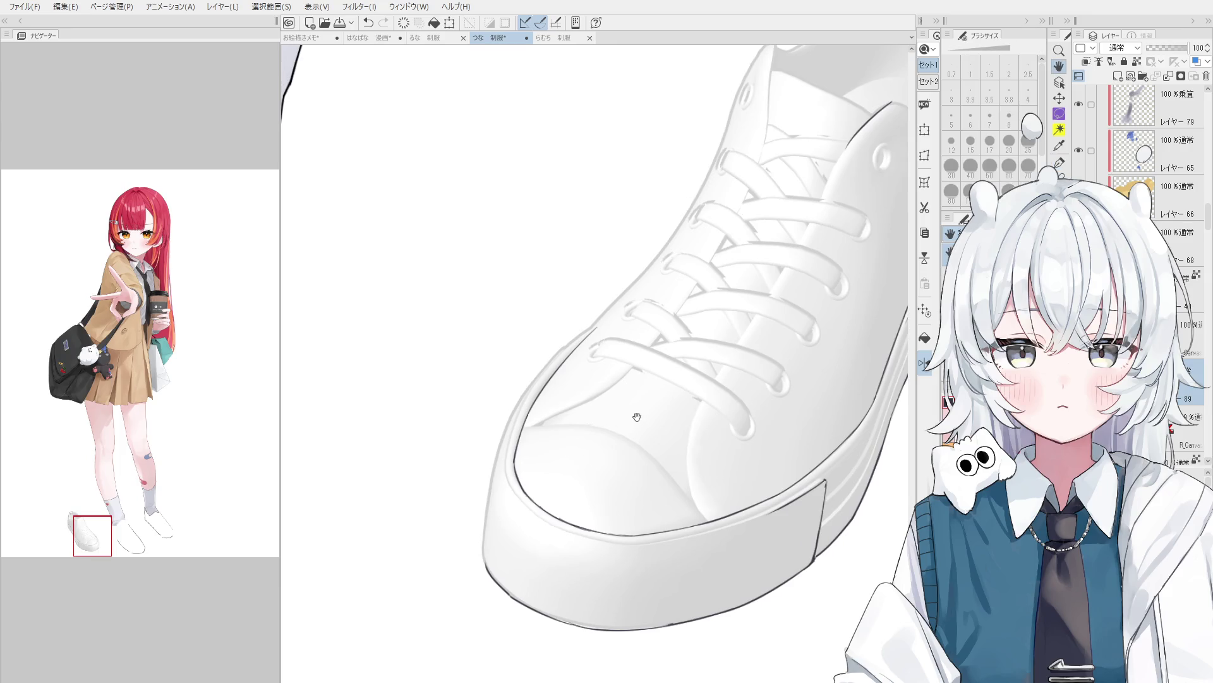
key("minus")
key("minus")
key("minus")
scroll(555, 352, "up", 3)
key("asciicircum")
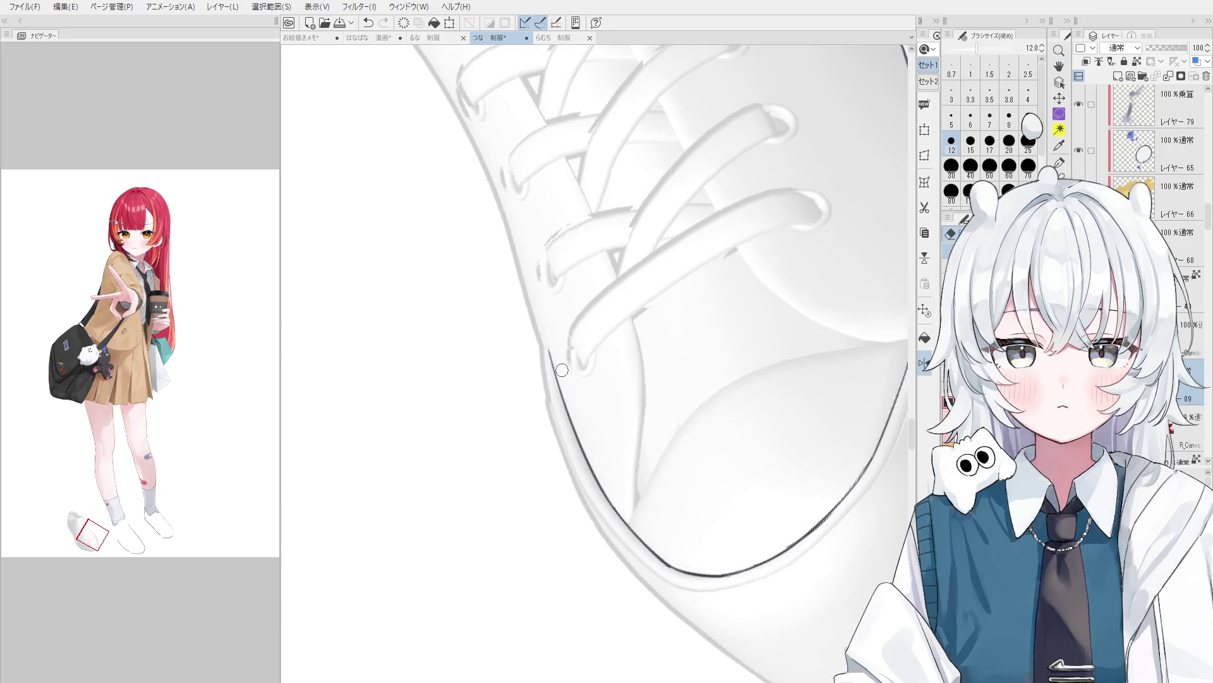
key("p")
key("ctrl+z")
key("minus")
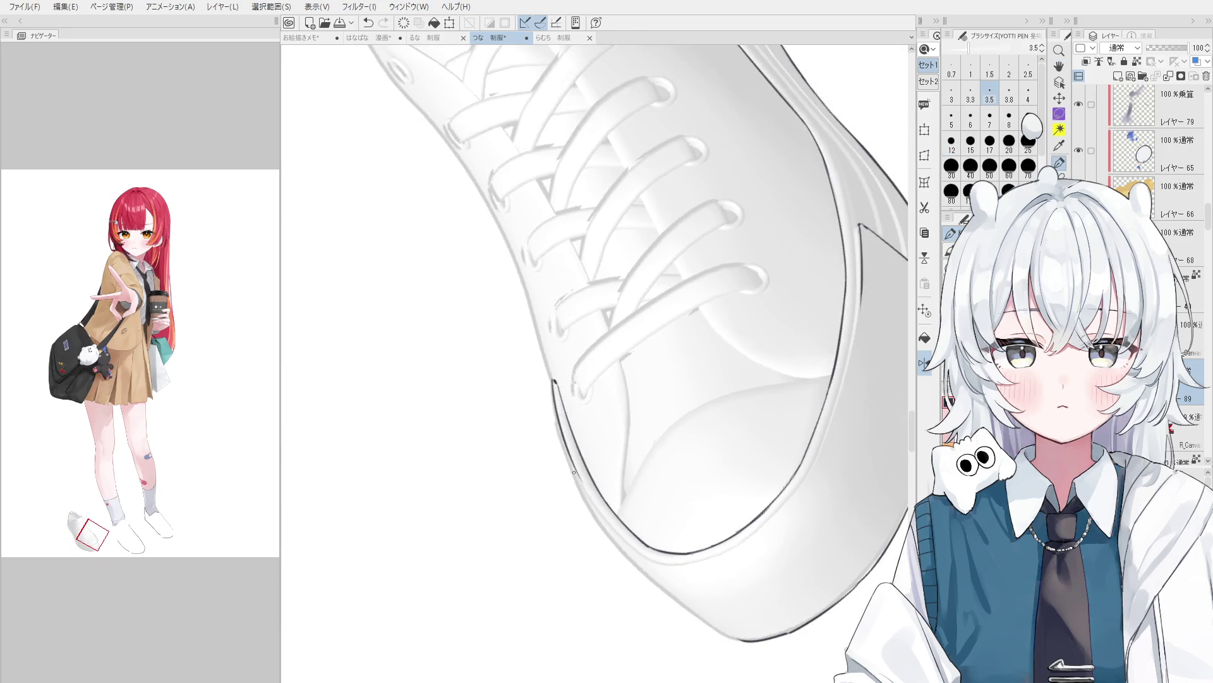
key("minus")
key("e")
key("p")
Ink a clean outline along the shoe's left edge, redrawing it until smooth.
left_click_drag(548, 408, 587, 547)
key("ctrl+z")
left_click_drag(550, 414, 592, 558)
key("ctrl+z")
key("ctrl+z")
left_click_drag(547, 417, 582, 546)
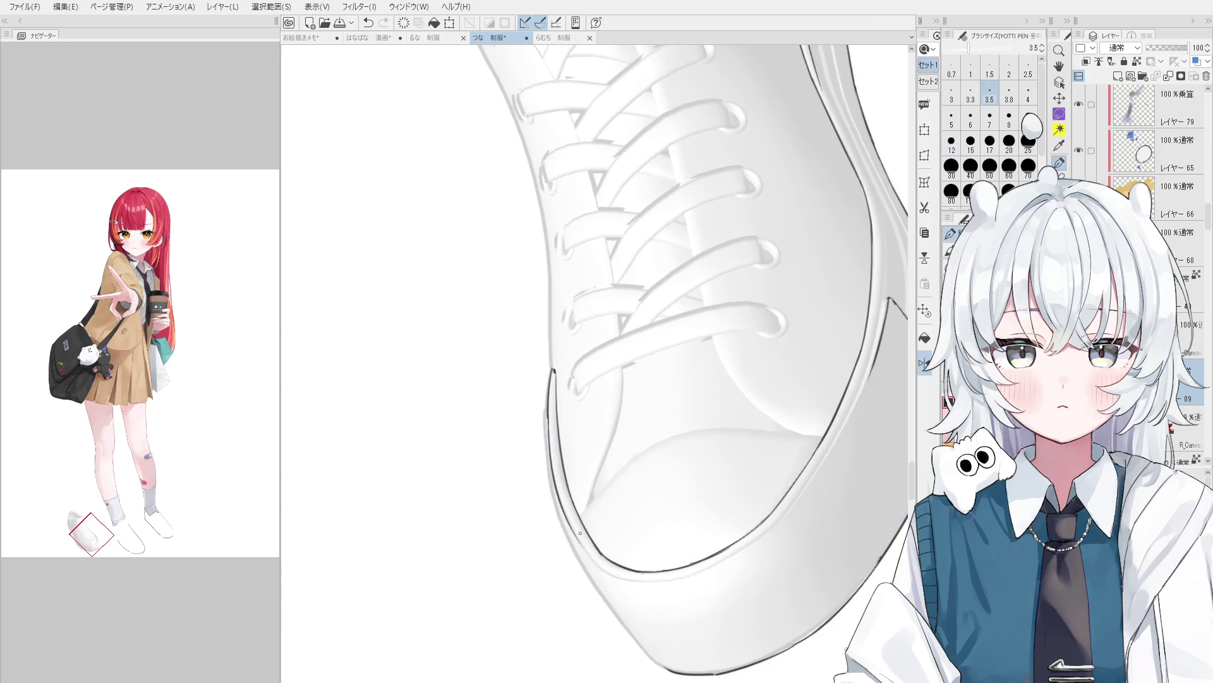
Reorient the view to the toe curve and ink its curved outline in thin line.
key("minus")
key("minus")
key("e")
key("asciicircum")
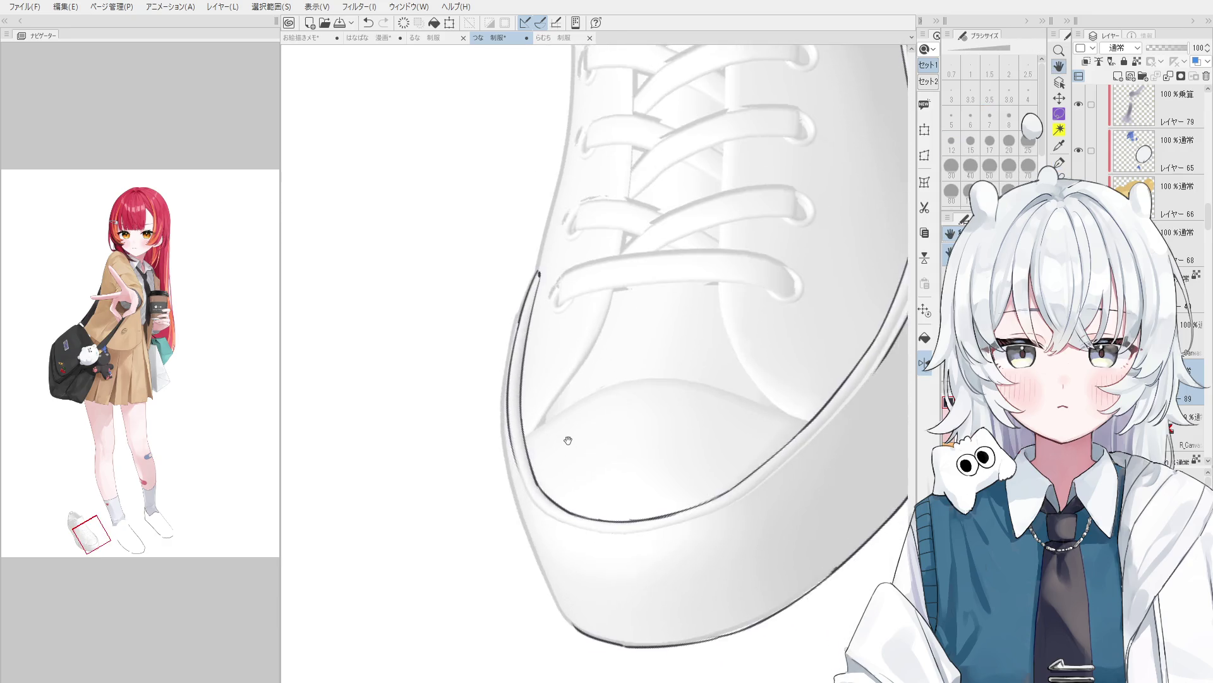
key("asciicircum")
key("asciicircum")
mouse_move(631, 506)
left_mouse_down()
mouse_move(591, 557)
mouse_move(598, 549)
left_mouse_up()
key("minus")
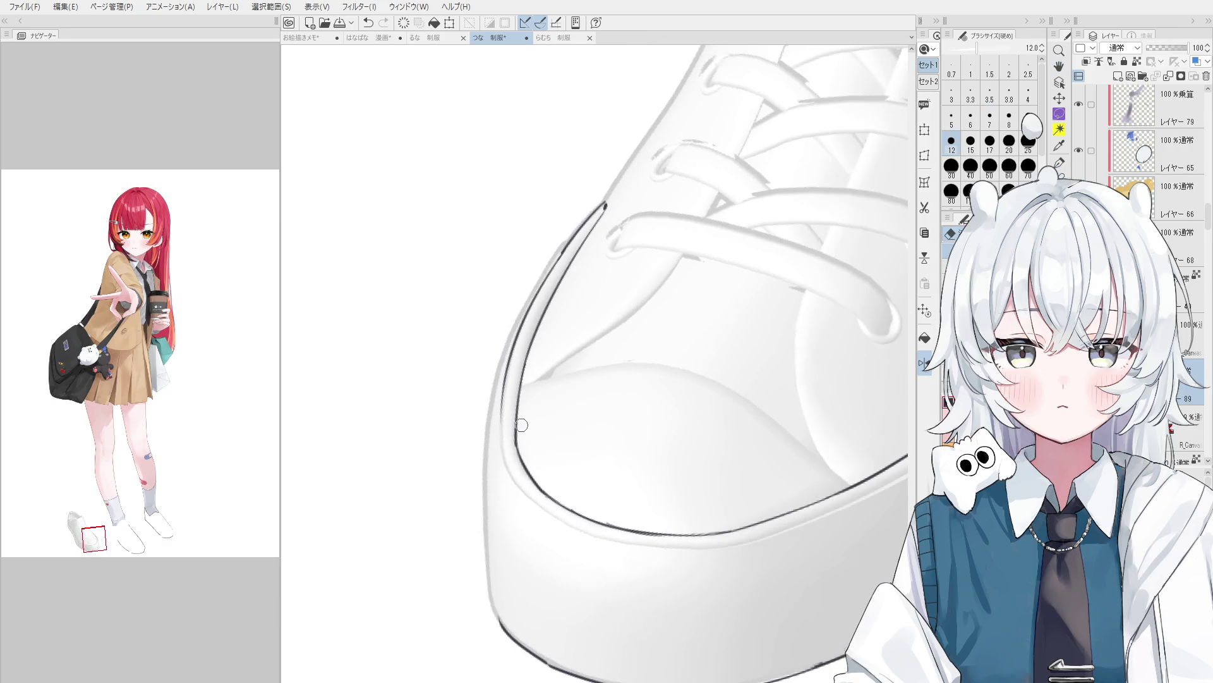
left_click_drag(591, 462, 580, 432)
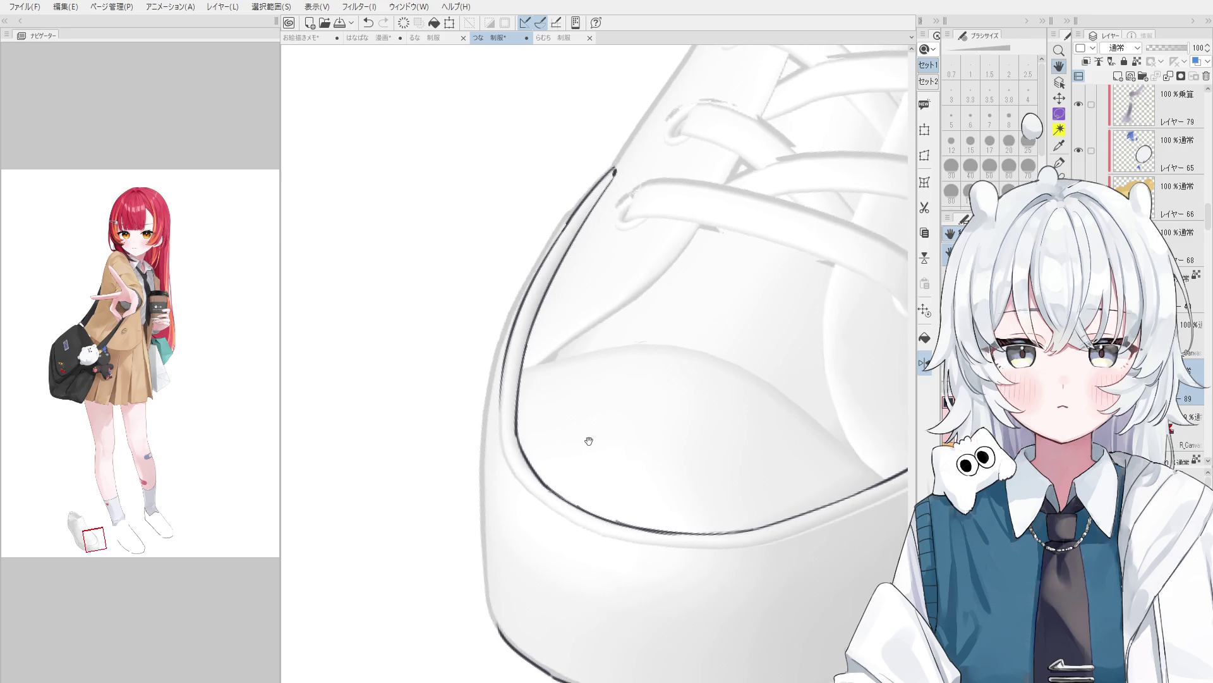
key("minus")
key("minus")
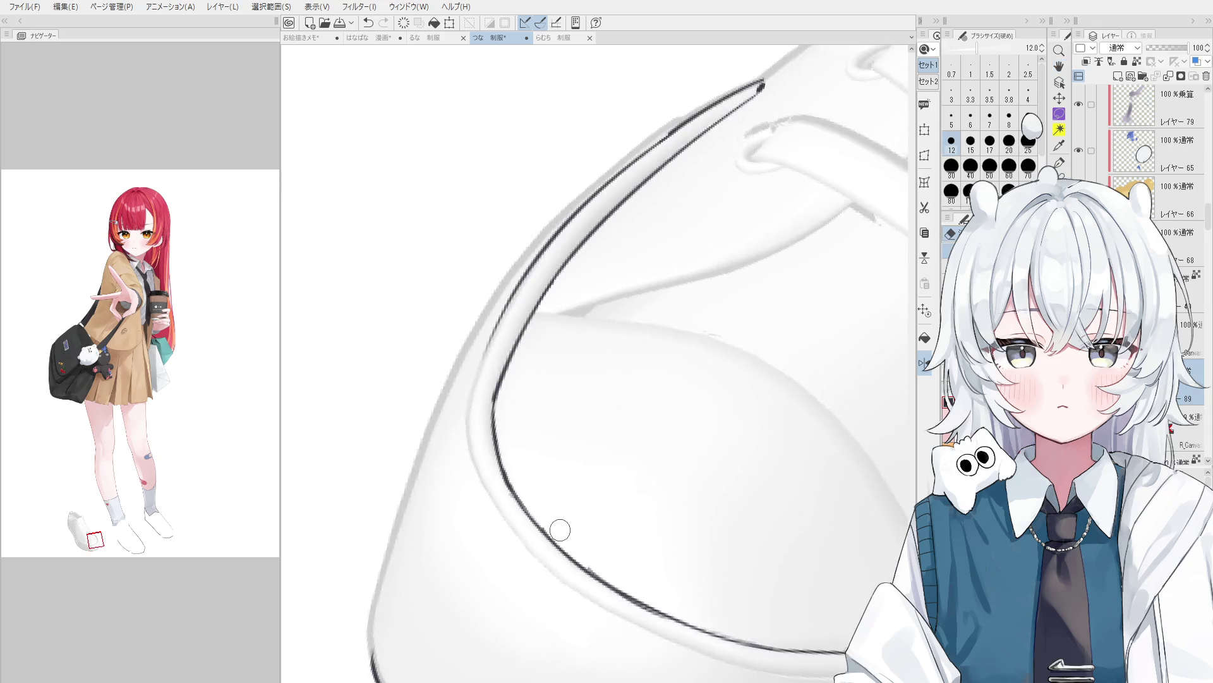
key("minus")
key("bracketleft")
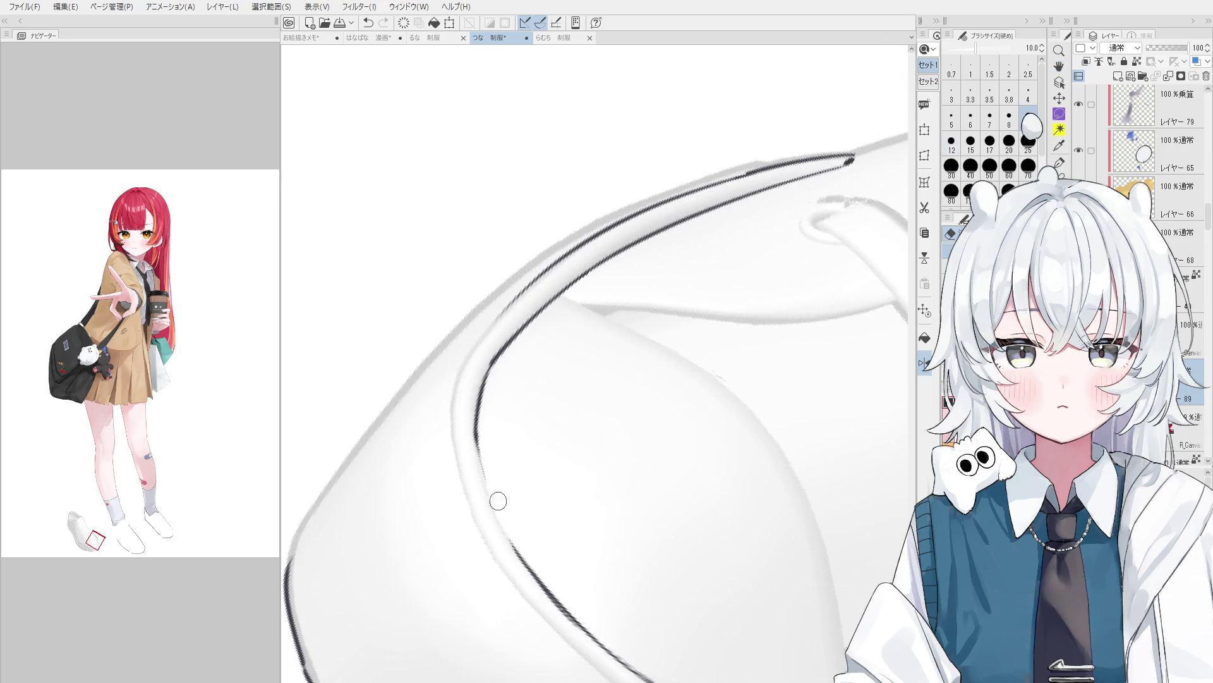
key("p")
left_click_drag(480, 436, 541, 575)
key("ctrl+z")
key("bracketleft")
left_click_drag(475, 433, 515, 552)
Erase the excess dark line near the toe with the eraser at 10.
key("minus")
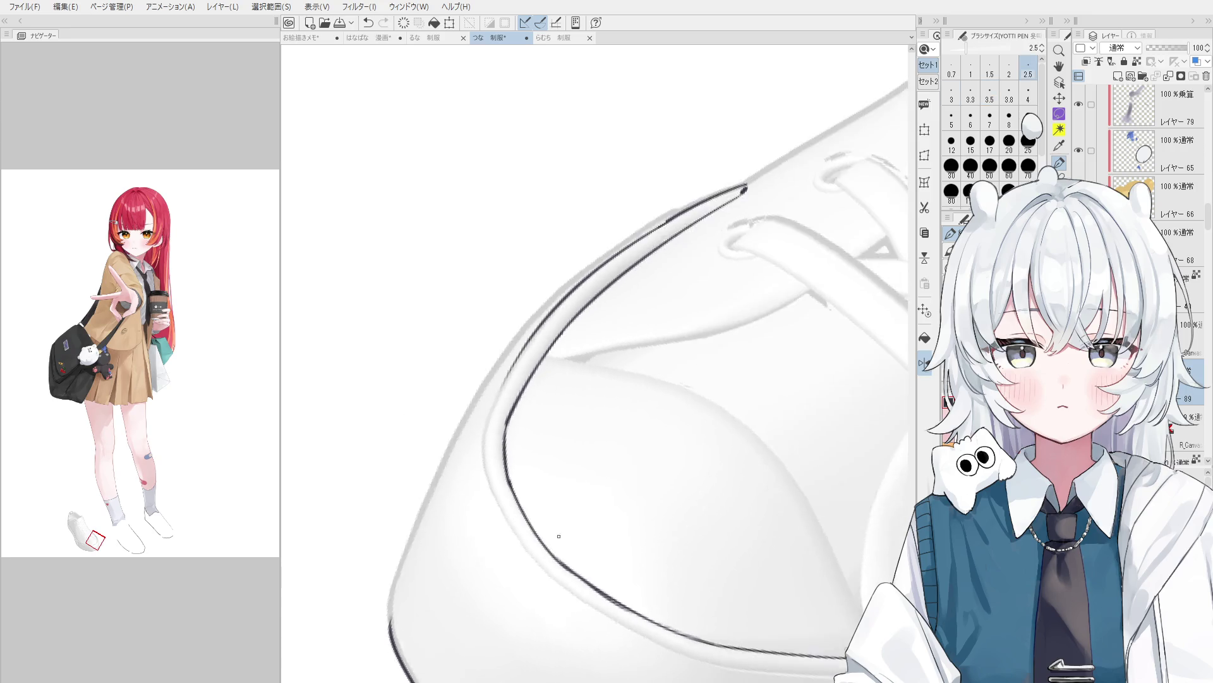
key("minus")
key("e")
left_click_drag(563, 567, 627, 594)
key("asciicircum")
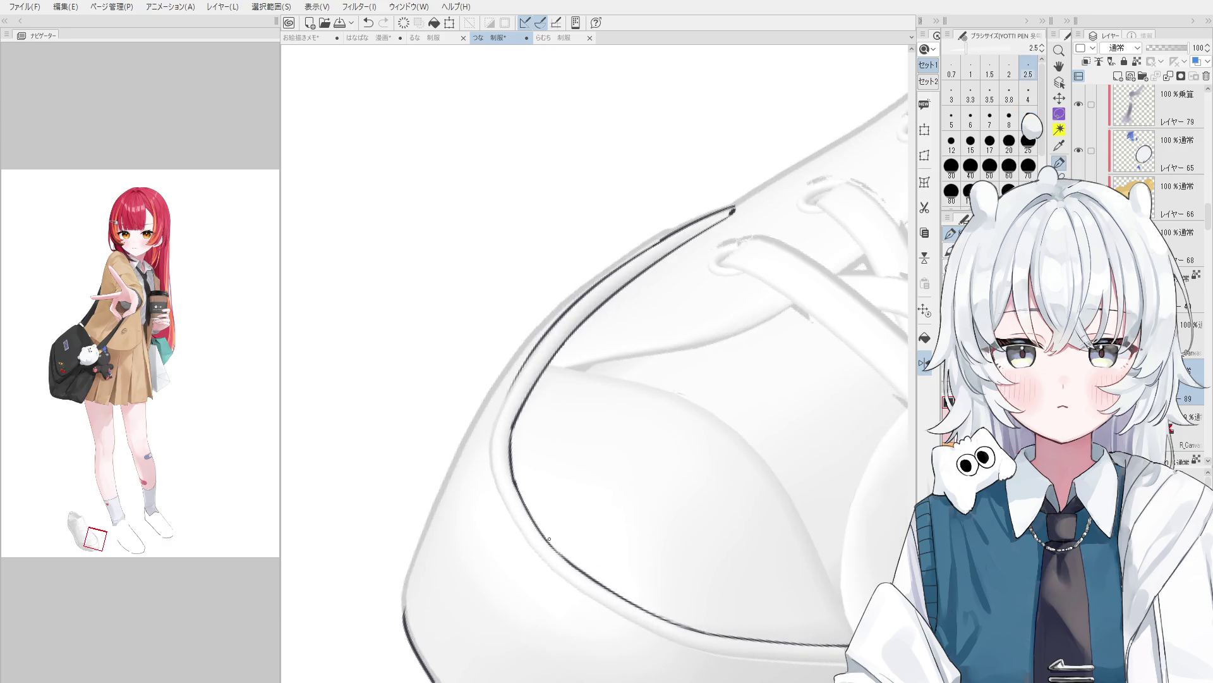
key("p")
key("asciicircum")
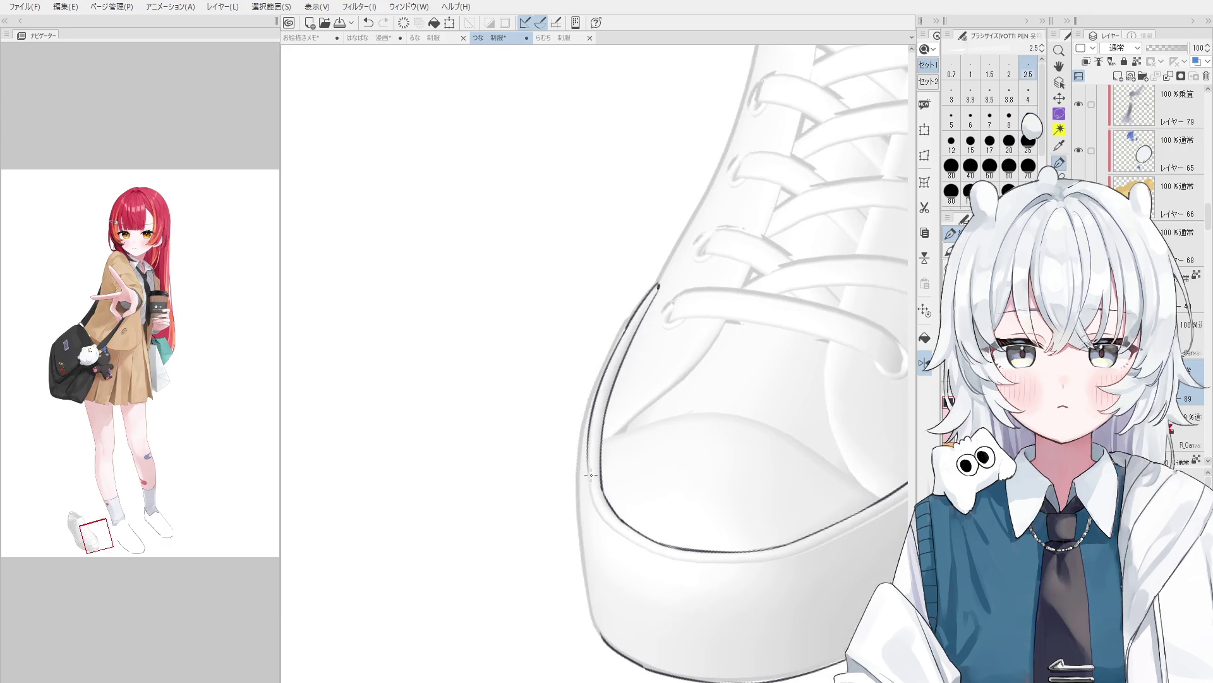
key("asciicircum")
key("e")
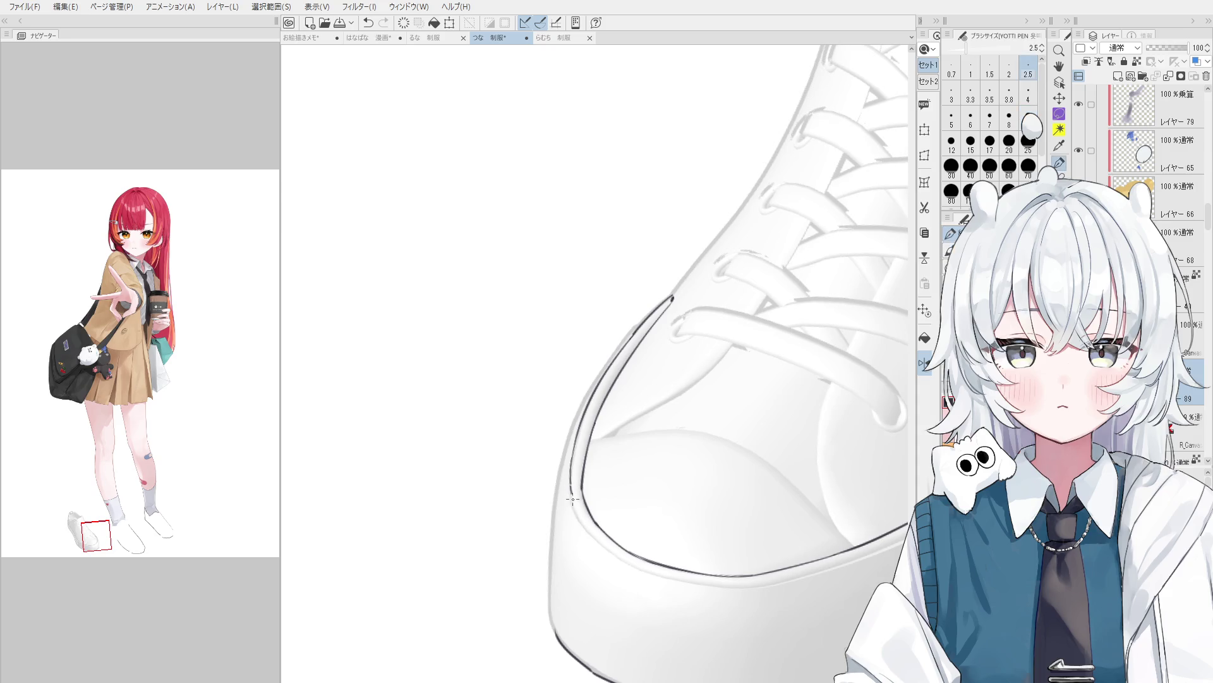
key("asciicircum")
Retrace the toe outline and redraw it with the pen widened to 3.0.
left_click_drag(542, 534, 577, 574)
key("ctrl+z")
left_click_drag(539, 530, 566, 570)
key("asciicircum")
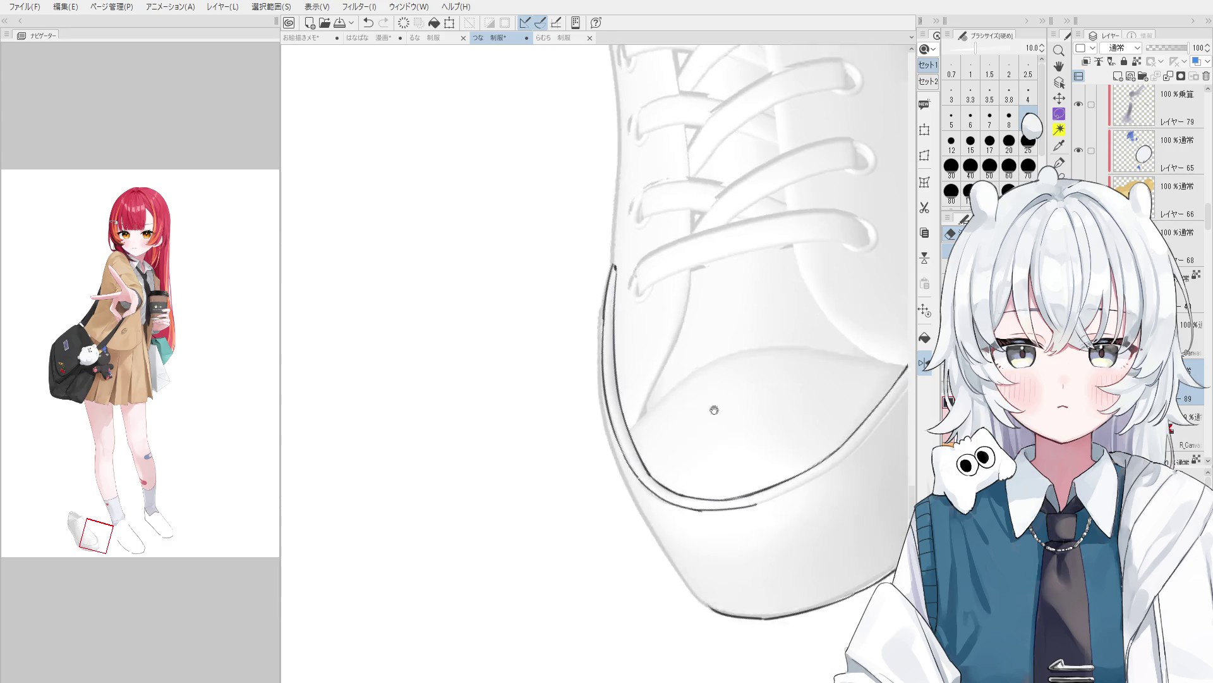
key("p")
mouse_move(573, 318)
left_mouse_down()
mouse_move(632, 424)
mouse_move(658, 527)
left_mouse_up()
key("minus")
key("bracketright")
key("ctrl+z")
left_click_drag(607, 427, 680, 559)
Add a final outline stroke near the toe and trim its end.
key("minus")
left_click_drag(646, 512, 703, 600)
key("ctrl+z")
mouse_move(646, 515)
left_mouse_down()
mouse_move(702, 600)
mouse_move(690, 591)
left_mouse_up()
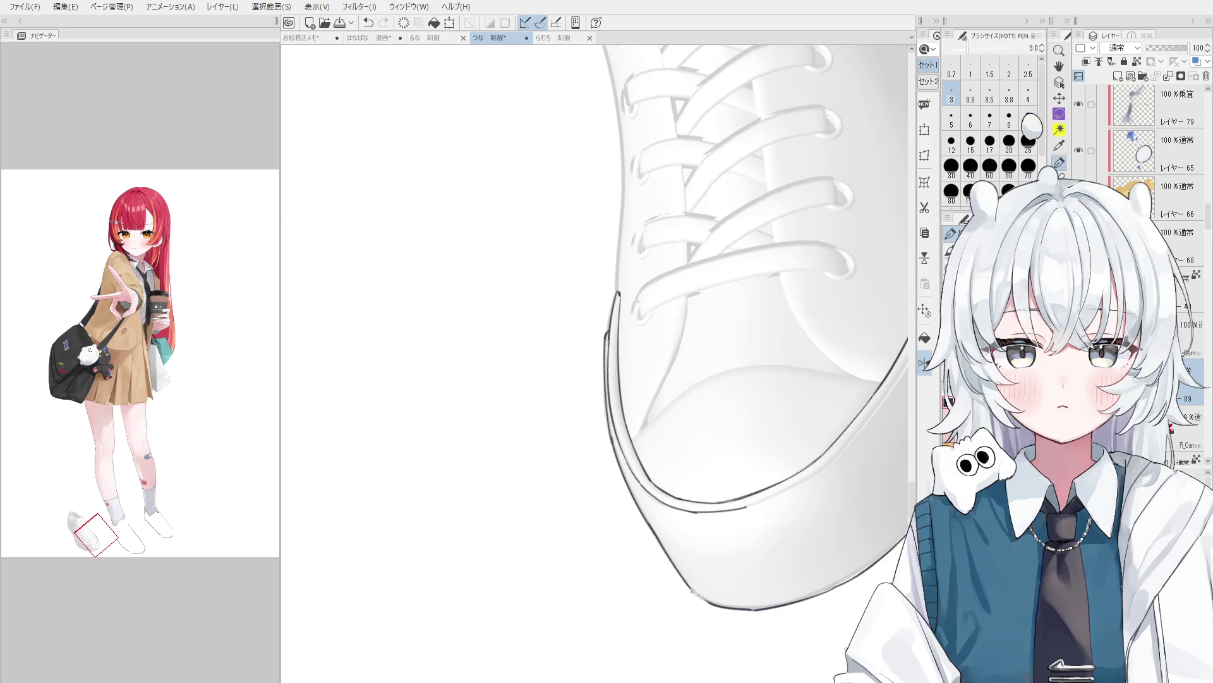
scroll(692, 592, "down", 5)
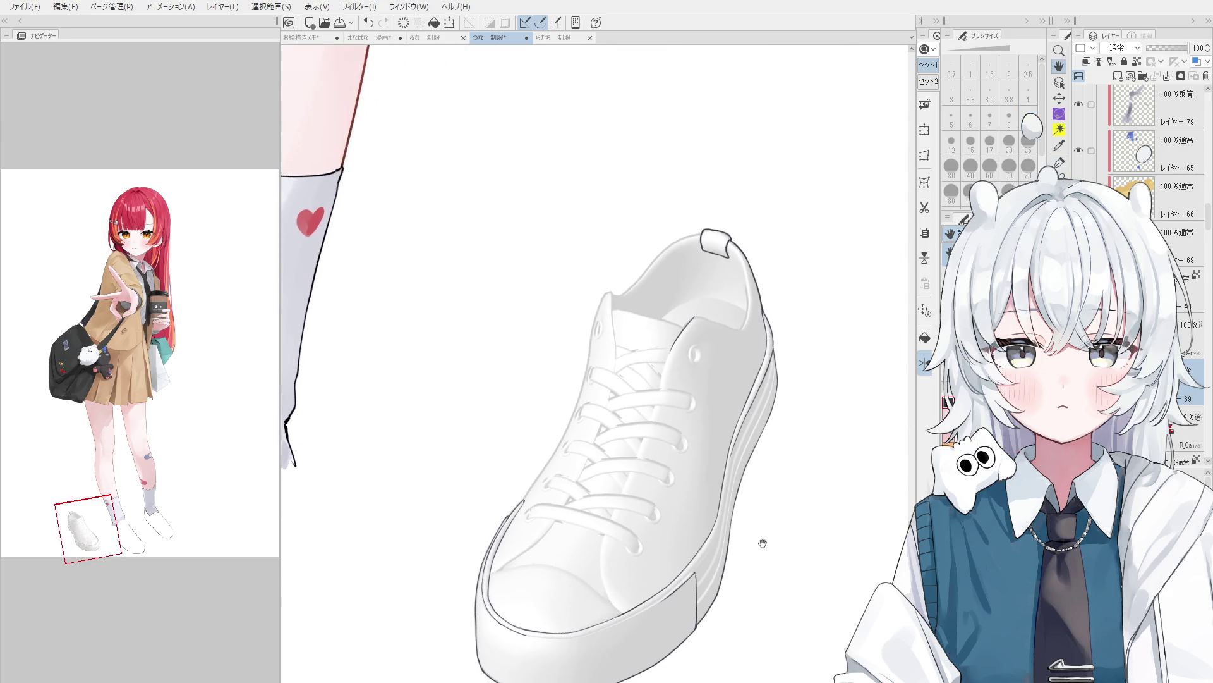
Ink a short line along the tongue edge and trim its overshoot with the eraser.
scroll(763, 544, "up", 5)
left_click_drag(509, 277, 563, 358)
scroll(616, 395, "up", 2)
key("e")
left_click_drag(578, 298, 592, 335)
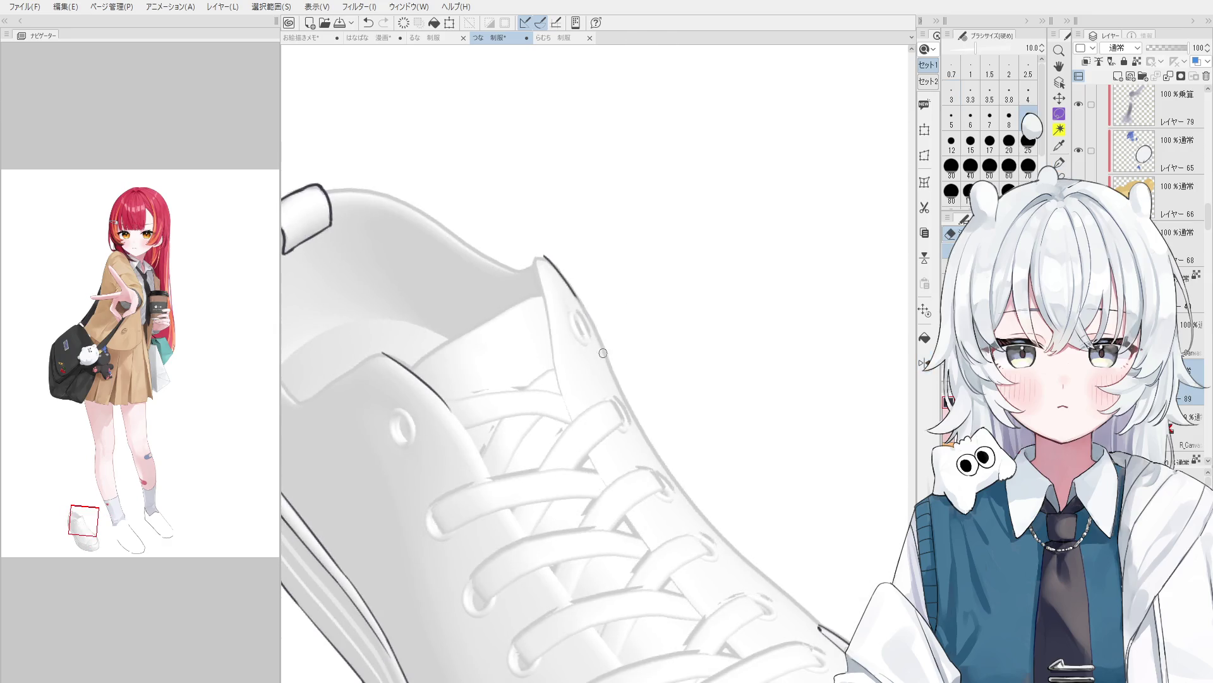
scroll(604, 344, "down", 1)
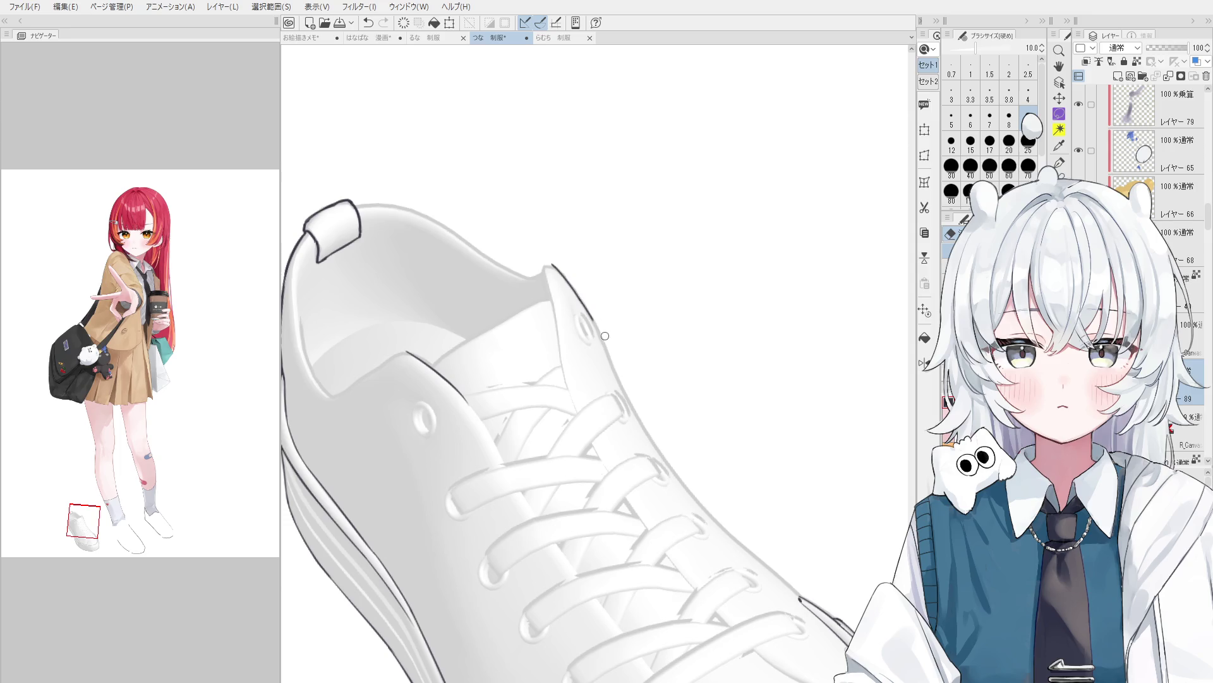
key("p")
scroll(594, 320, "down", 1)
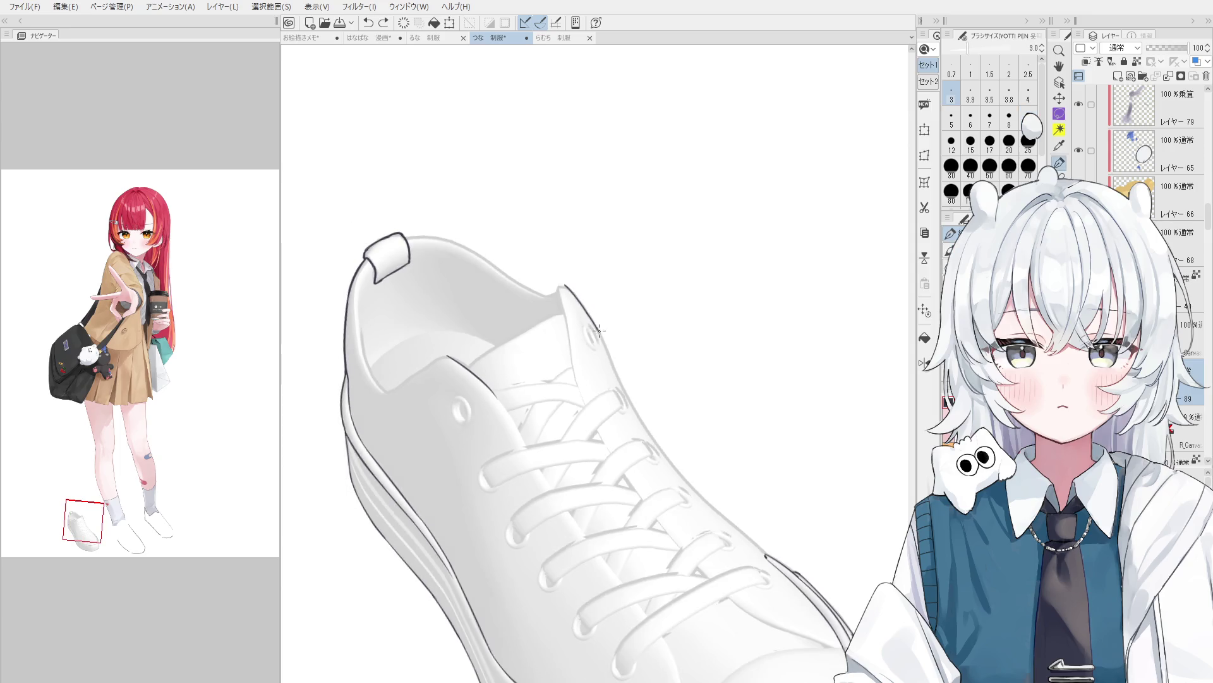
key("e")
key("p")
Ink a long line down the tongue's lace edge, redoing the stroke once.
left_click_drag(630, 405, 687, 473)
key("ctrl+z")
key("ctrl+y")
key("ctrl+z")
mouse_move(623, 388)
left_mouse_down()
mouse_move(697, 490)
mouse_move(712, 557)
left_mouse_up()
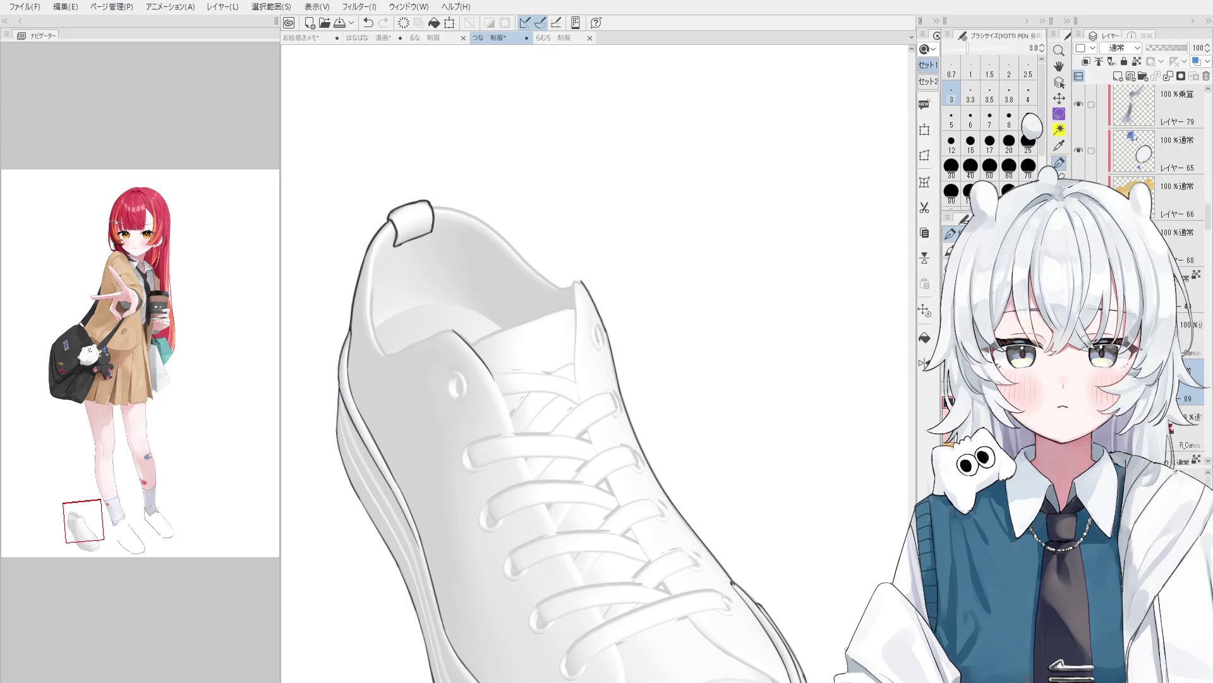
scroll(647, 487, "down", 2)
scroll(591, 485, "up", 2)
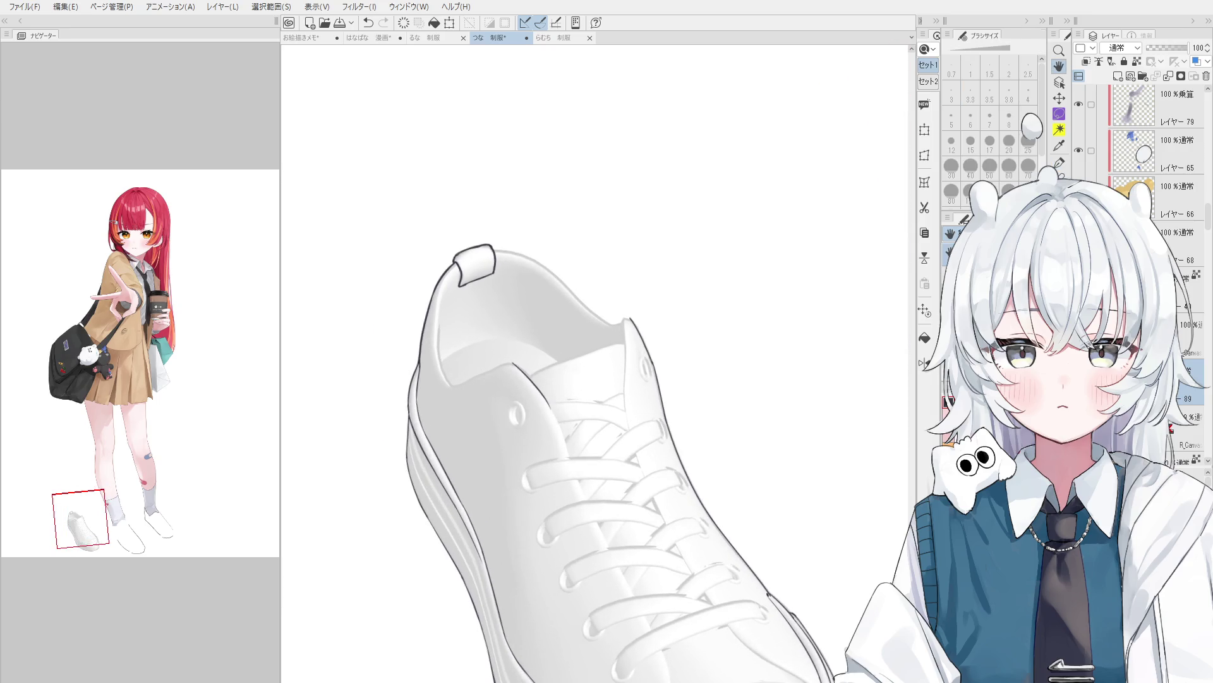
left_click_drag(591, 486, 558, 407)
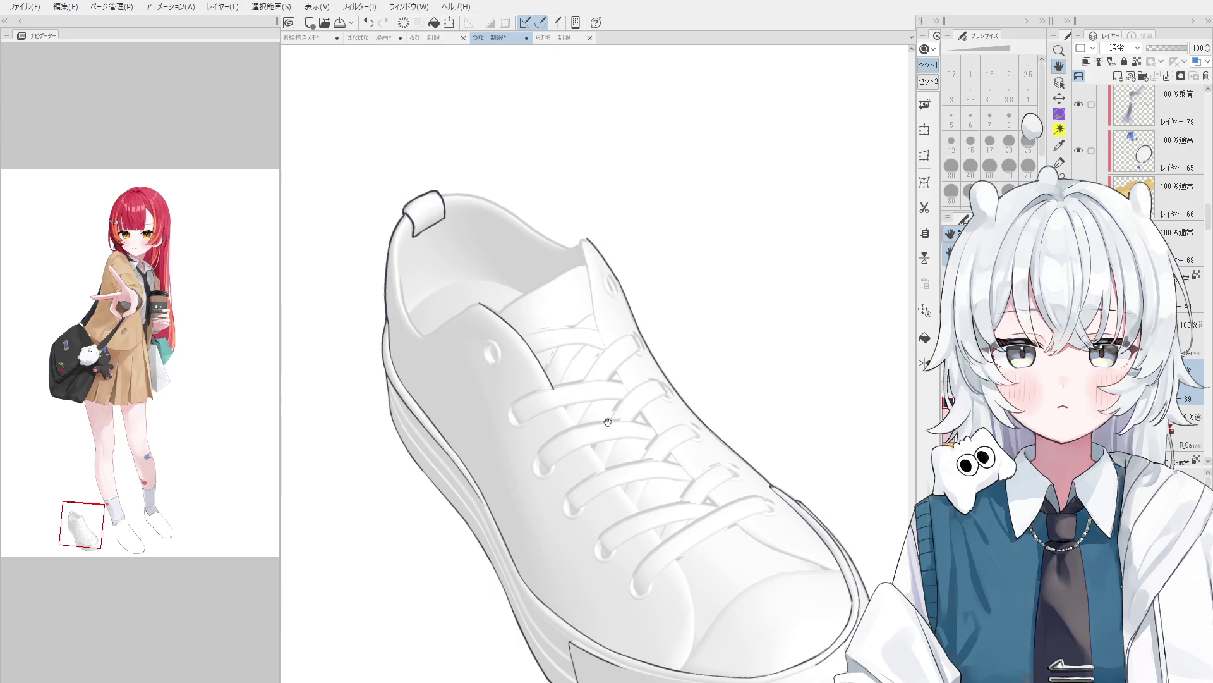
left_click_drag(622, 422, 634, 457)
key("e")
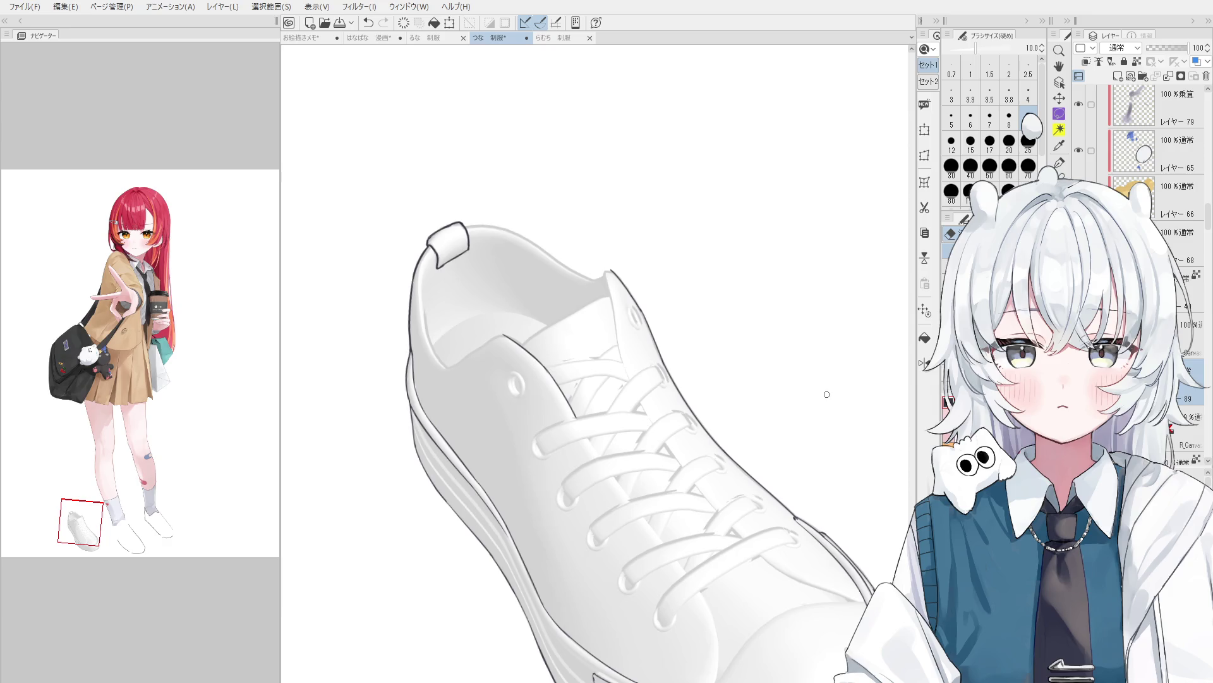
Zoom out from the sneaker and hide the navigator overview to widen the canvas.
scroll(537, 285, "down", 3)
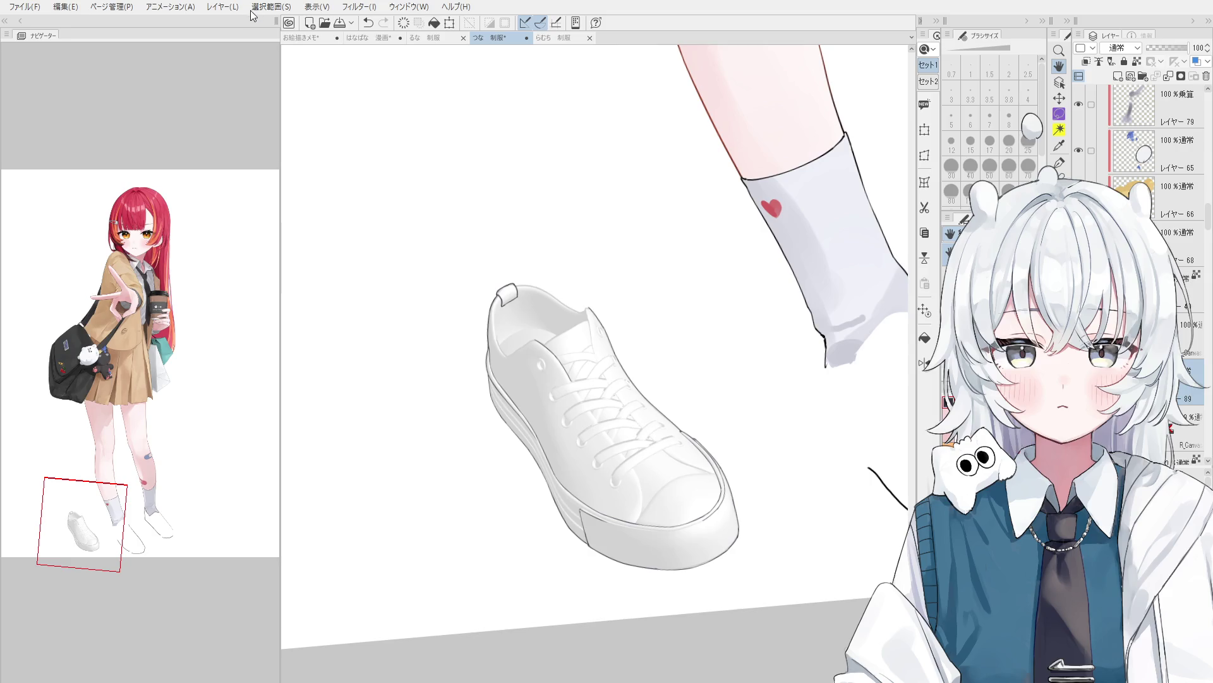
key("alt")
key("alt")
key("shift+Tab")
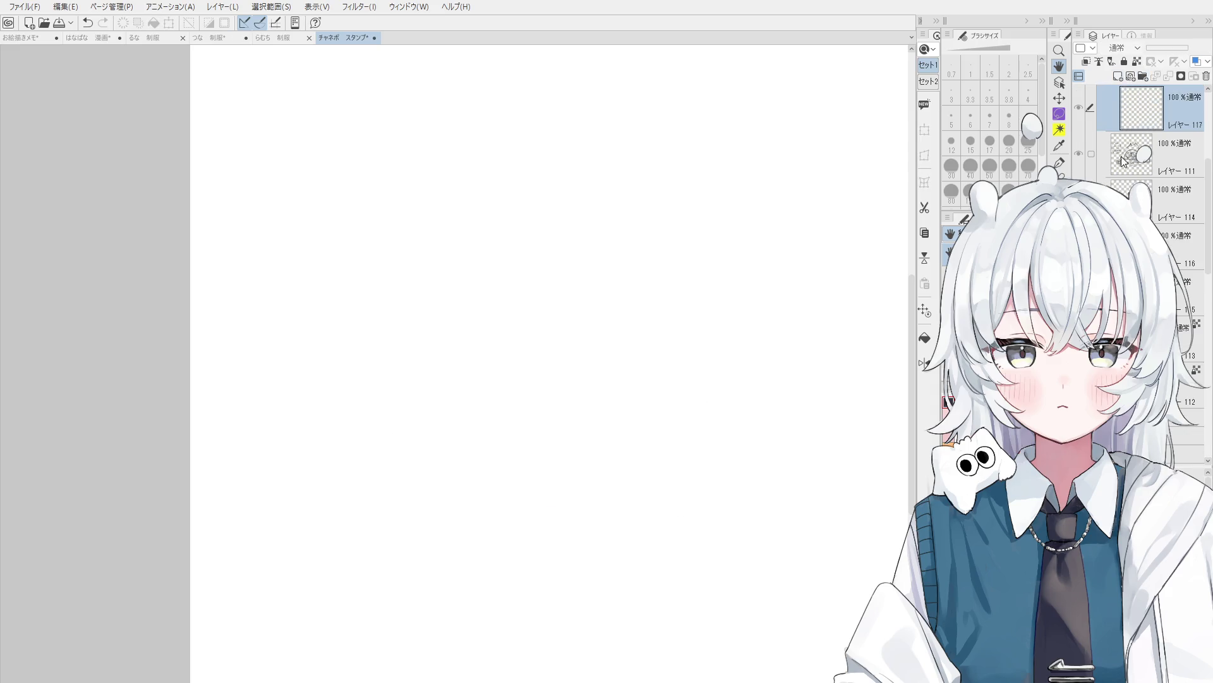
Group the old sticker layers into Folder 8 and select empty Layer 117.
key("ctrl+z")
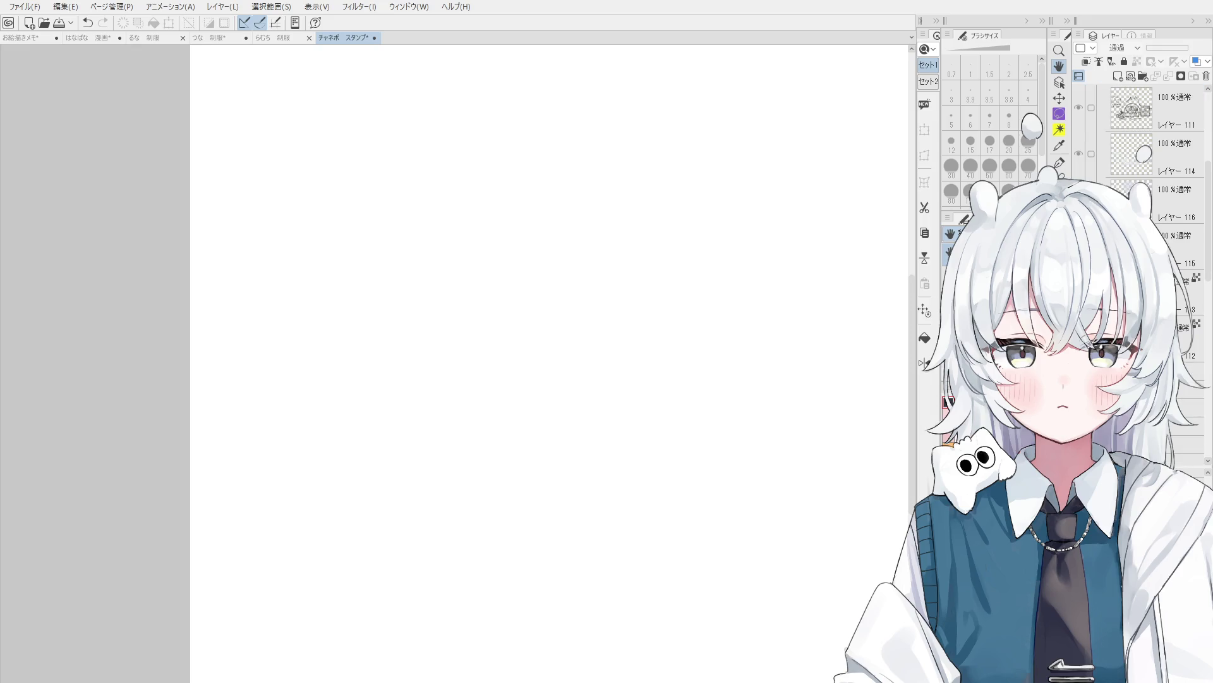
key("ctrl+z")
key("ctrl+y")
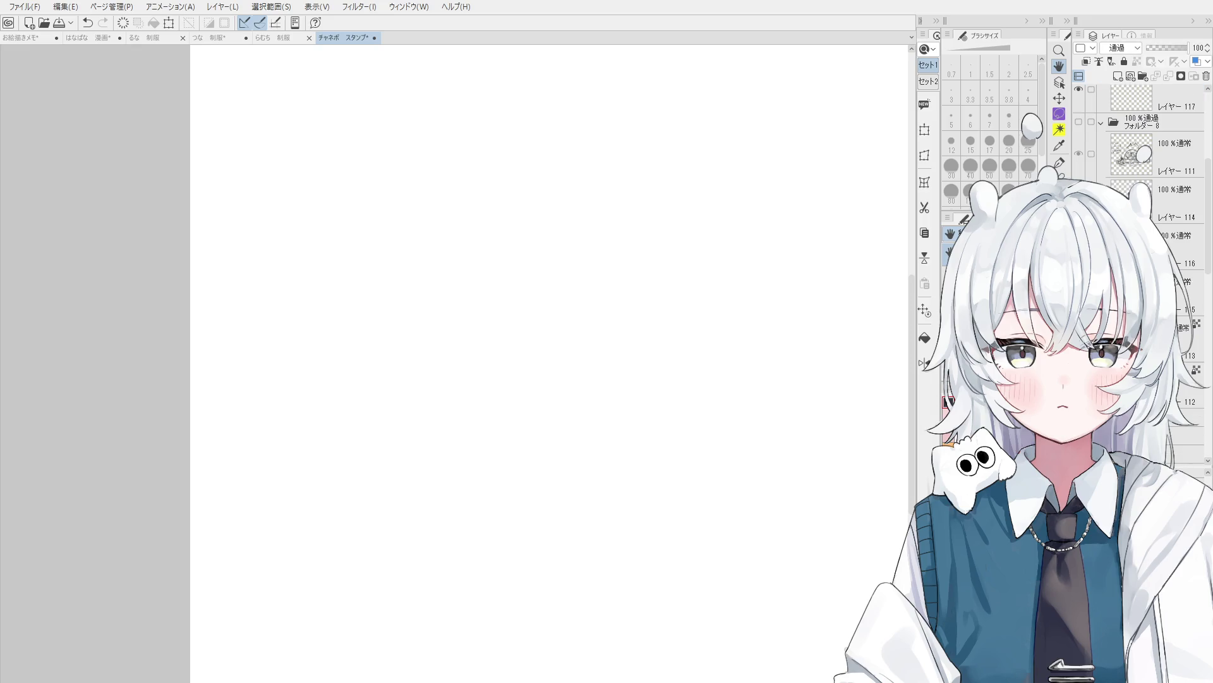
key("ctrl+y")
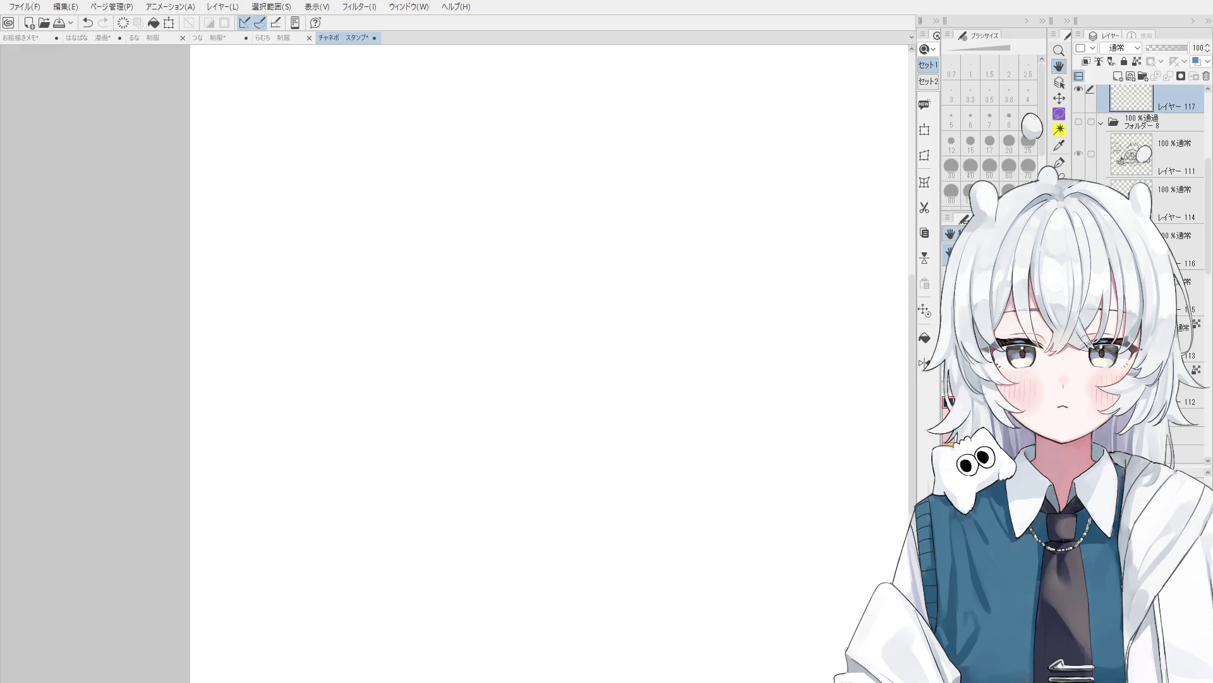
Pan the blank sticker canvas and switch to the YOTTI PEN at size 3.0.
scroll(569, 310, "up", 2)
scroll(657, 430, "down", 2)
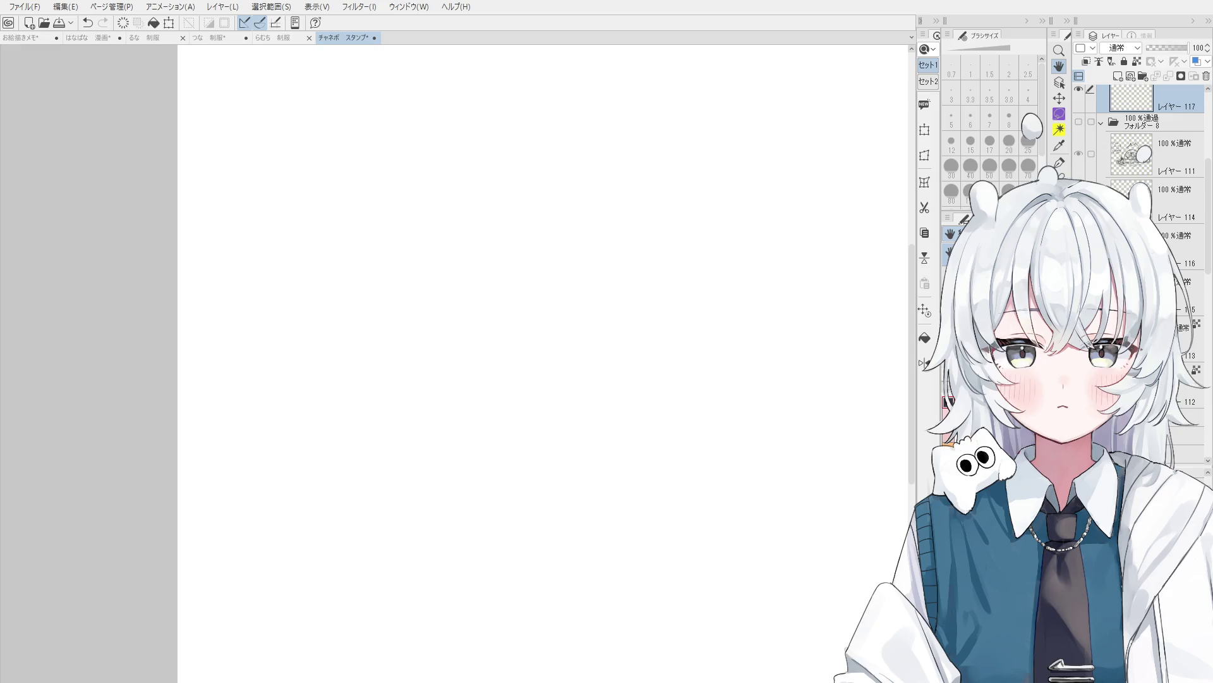
left_click_drag(553, 411, 577, 371)
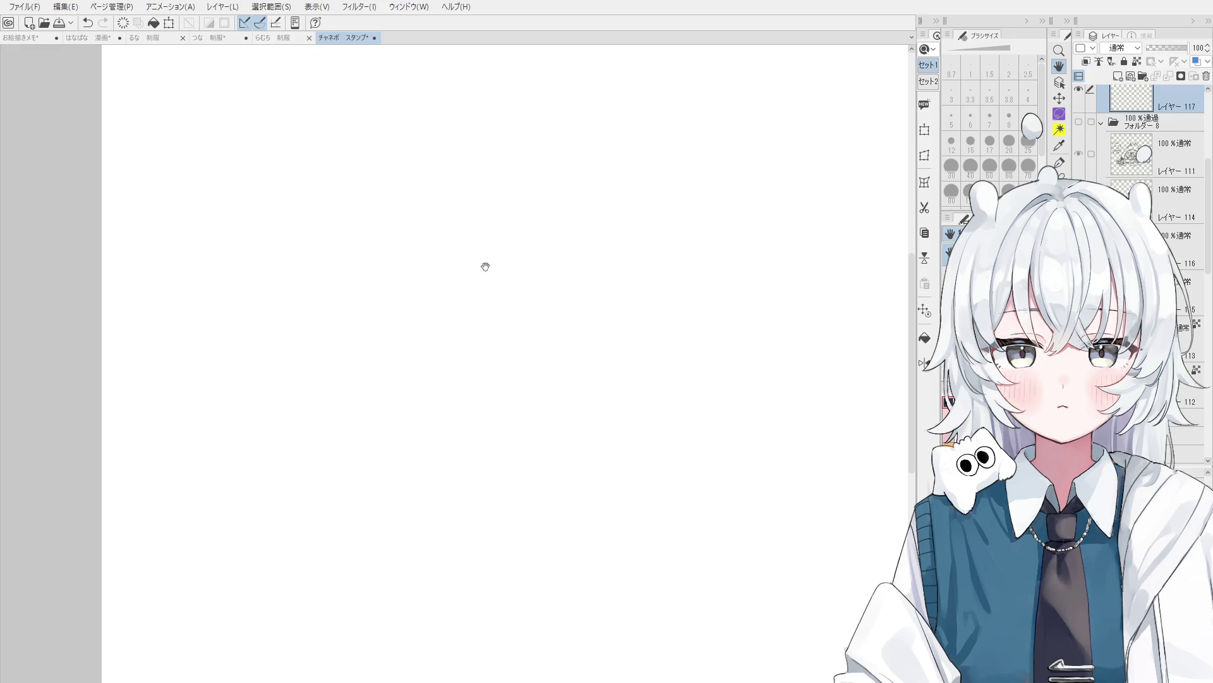
scroll(577, 312, "down", 1)
scroll(1135, 126, "up", 1)
scroll(1134, 122, "up", 3)
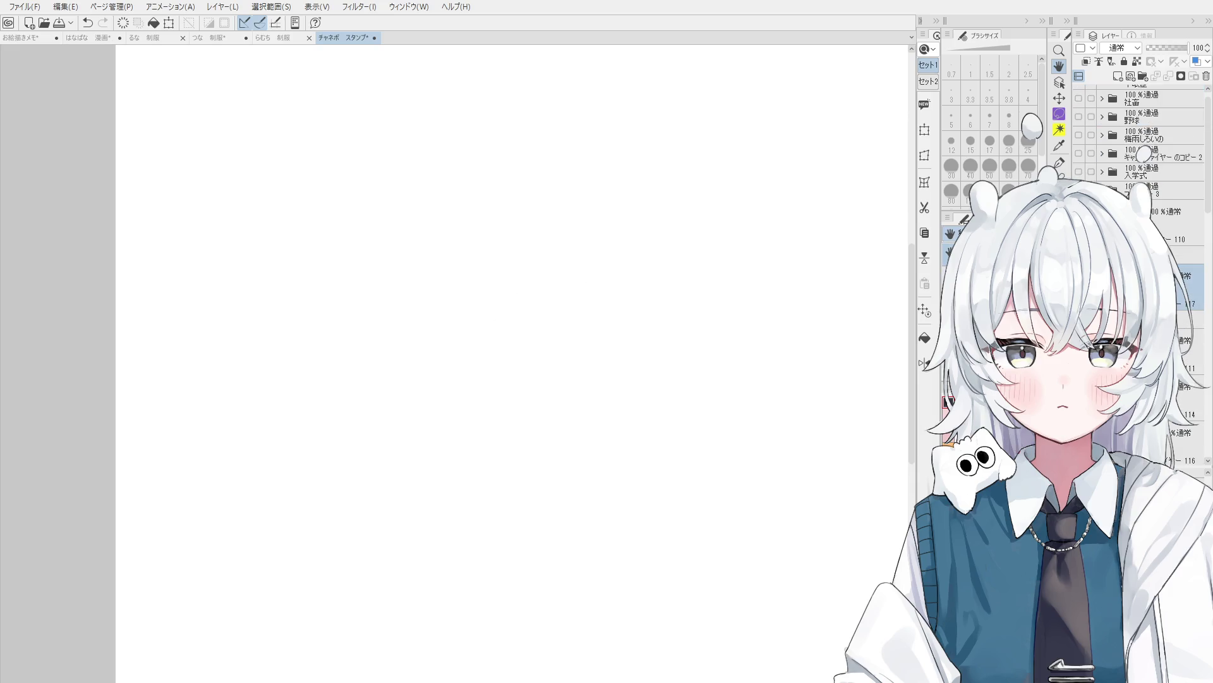
key("p")
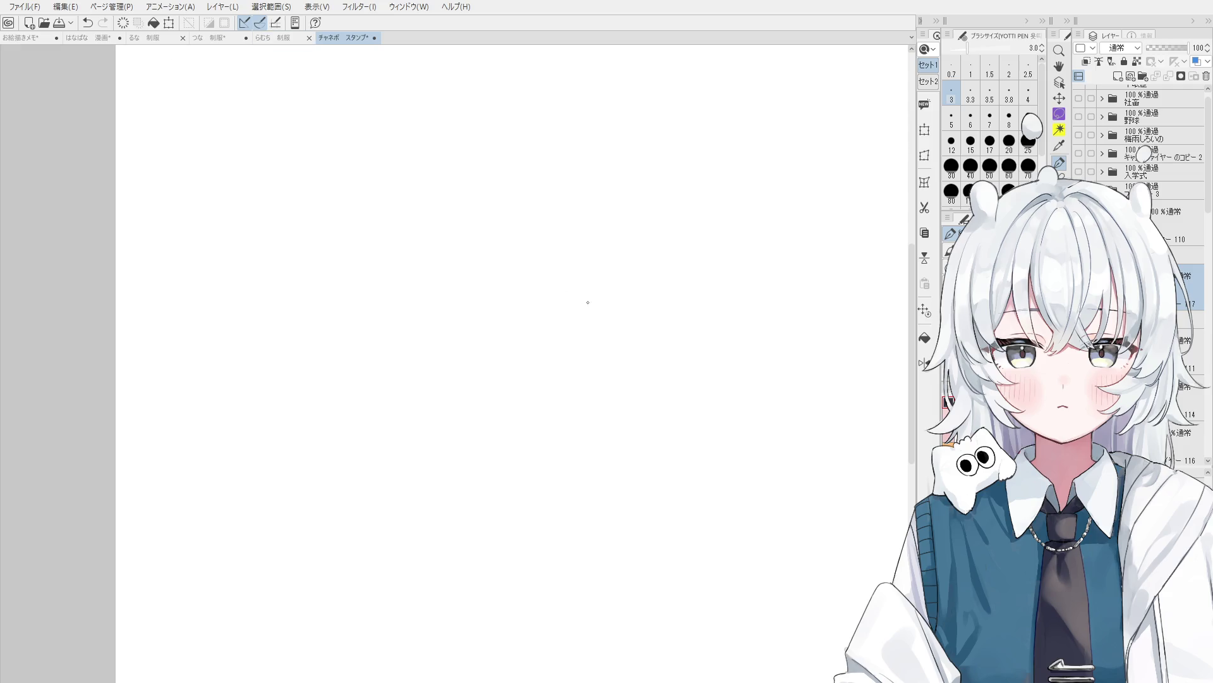
Try several pen strokes on the blank canvas, then undo or erase them all.
left_click_drag(589, 265, 600, 340)
key("ctrl+z")
key("p")
mouse_move(617, 202)
left_mouse_down()
mouse_move(593, 298)
mouse_move(651, 188)
left_mouse_up()
key("bracketleft")
key("bracketleft")
key("ctrl+z")
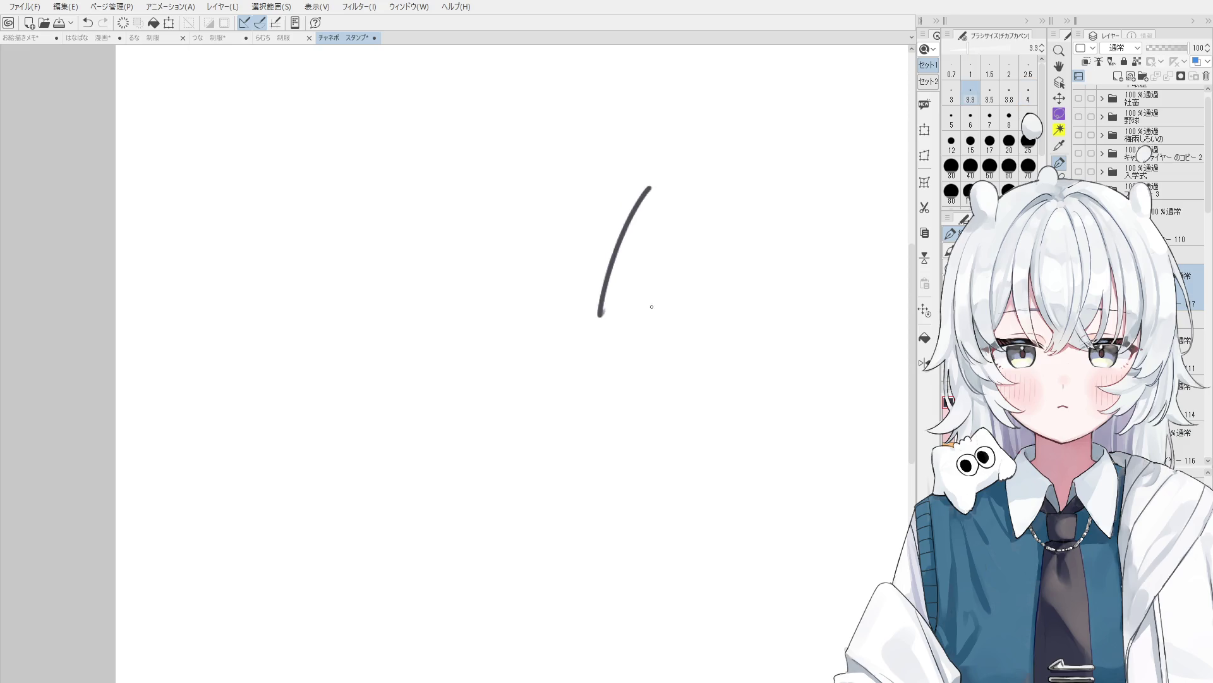
key("ctrl+z")
left_click_drag(601, 293, 636, 203)
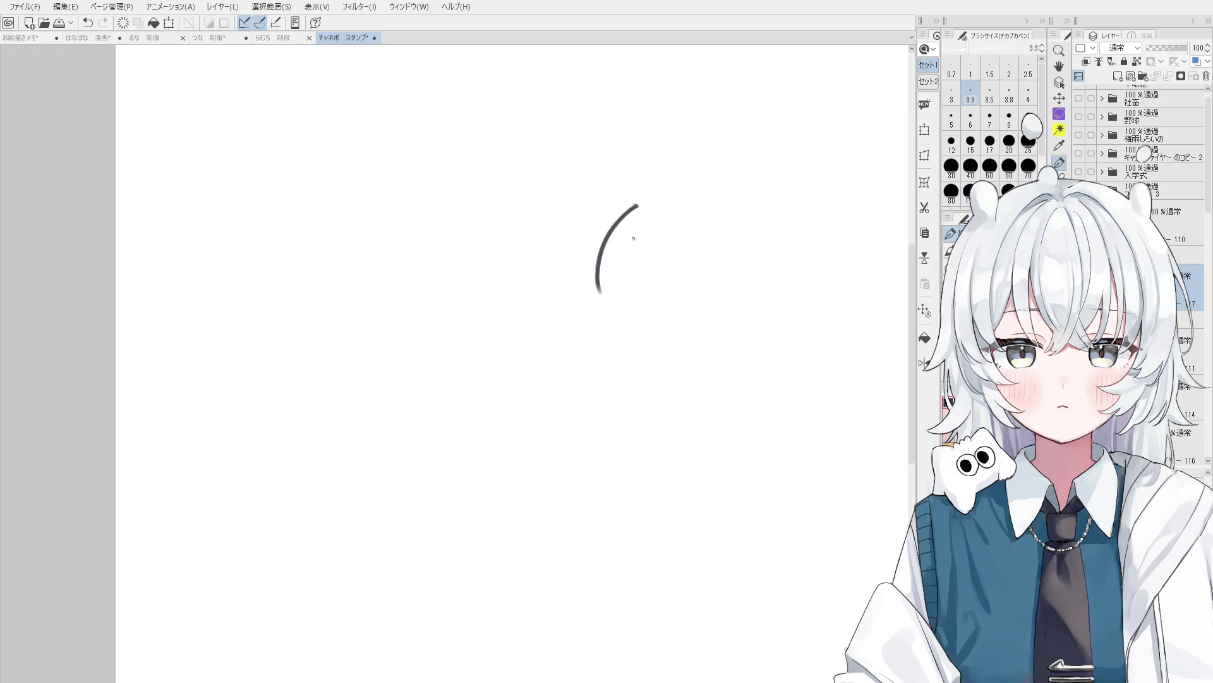
key("e")
left_click_drag(607, 297, 638, 206)
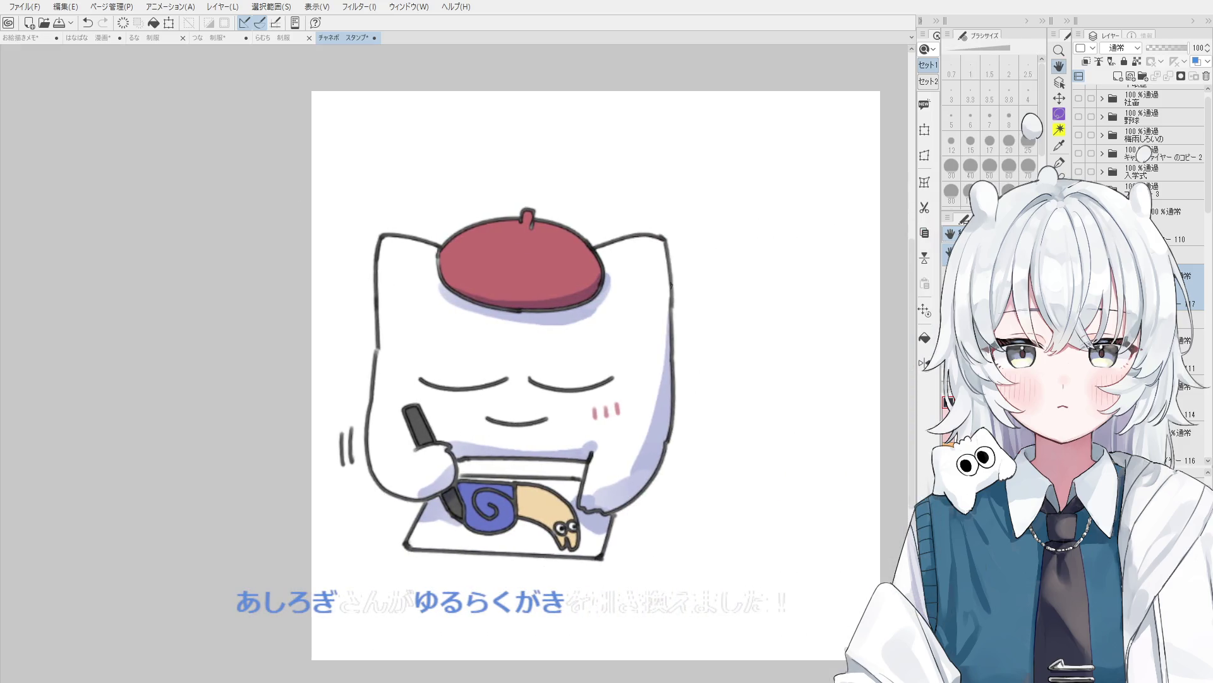
Select the チカブカペン pen and set its brush size to 6.
key("p")
left_click(952, 119)
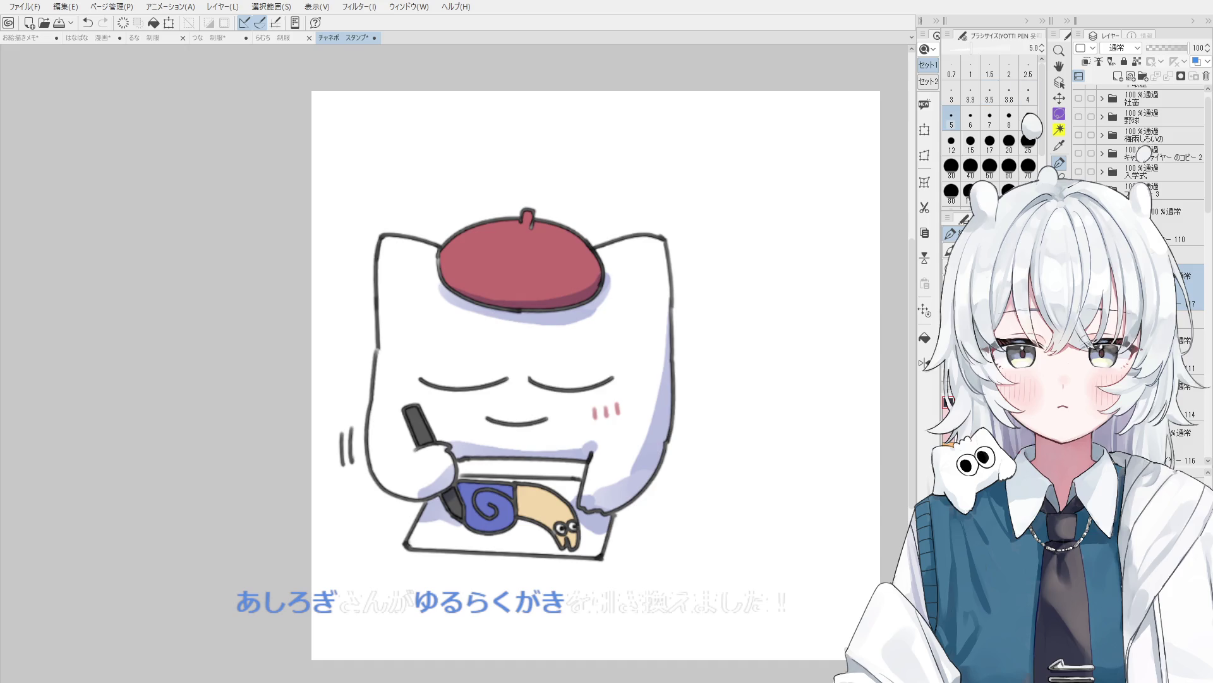
key("ctrl+z")
key("p")
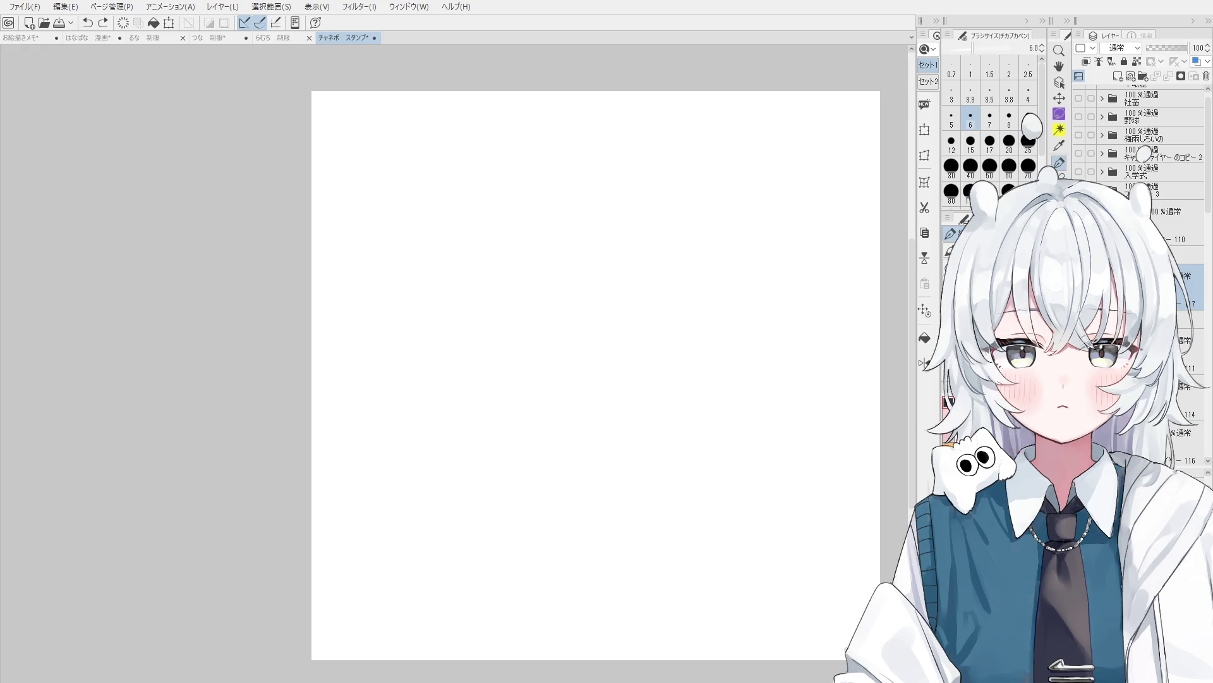
Draw the mascot's large rounded head arc, retrying it and rotating the canvas.
mouse_move(569, 446)
left_mouse_down()
mouse_move(540, 448)
mouse_move(466, 366)
left_mouse_up()
key("ctrl+z")
key("bracketleft")
key("bracketleft")
left_click_drag(551, 448, 640, 346)
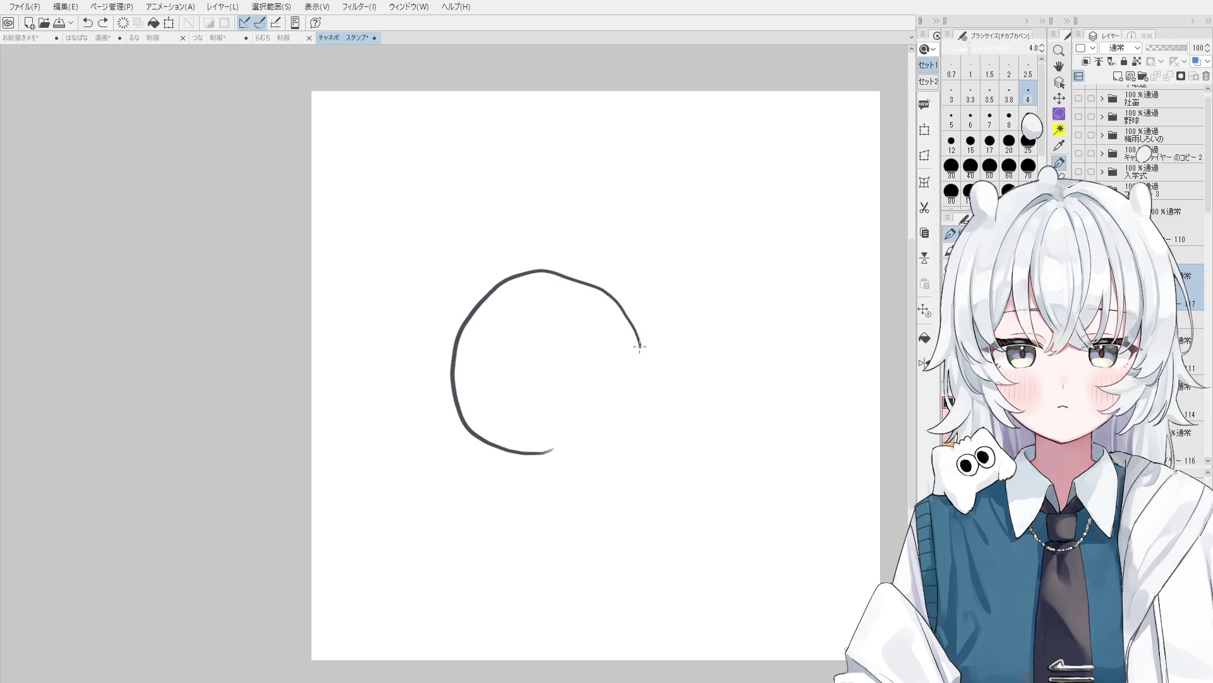
key("ctrl+z")
key("bracketright")
mouse_move(517, 433)
left_mouse_down()
mouse_move(497, 266)
mouse_move(625, 392)
mouse_move(629, 266)
mouse_move(628, 398)
mouse_move(594, 397)
mouse_move(510, 427)
mouse_move(519, 435)
left_mouse_up()
key("minus")
key("ctrl+z")
key("ctrl+z")
key("asciicircum")
key("e")
key("ctrl+z")
key("p")
key("ctrl+z")
key("minus")
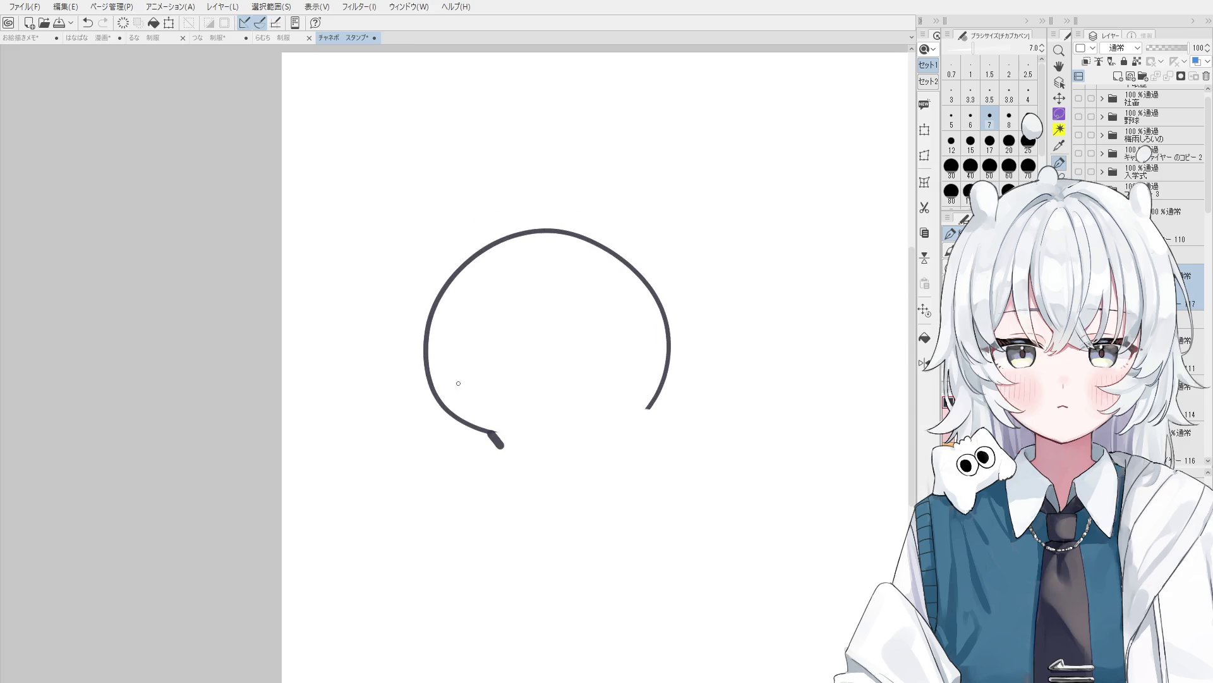
key("bracketleft")
Draw the left ear loop beside the head and erase the overlap at the join.
left_click_drag(435, 297, 423, 376)
key("ctrl+z")
mouse_move(432, 310)
left_mouse_down()
mouse_move(425, 366)
mouse_move(444, 324)
left_mouse_up()
key("e")
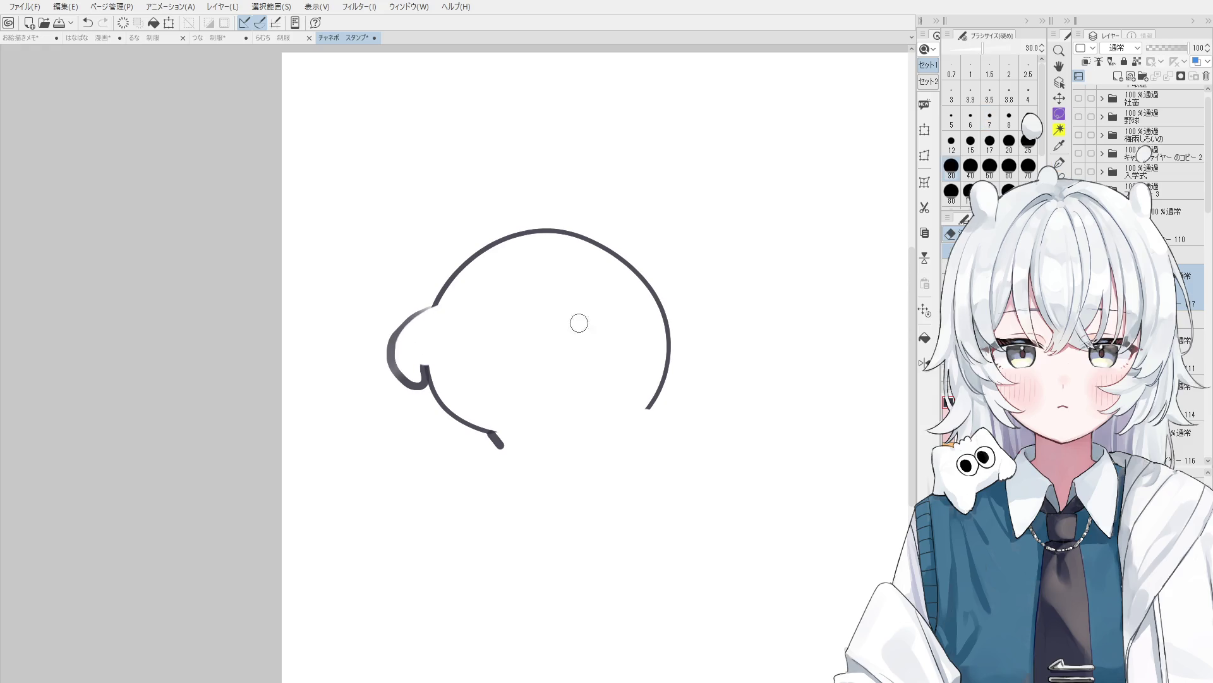
left_click_drag(577, 322, 543, 338)
left_click_drag(629, 315, 634, 372)
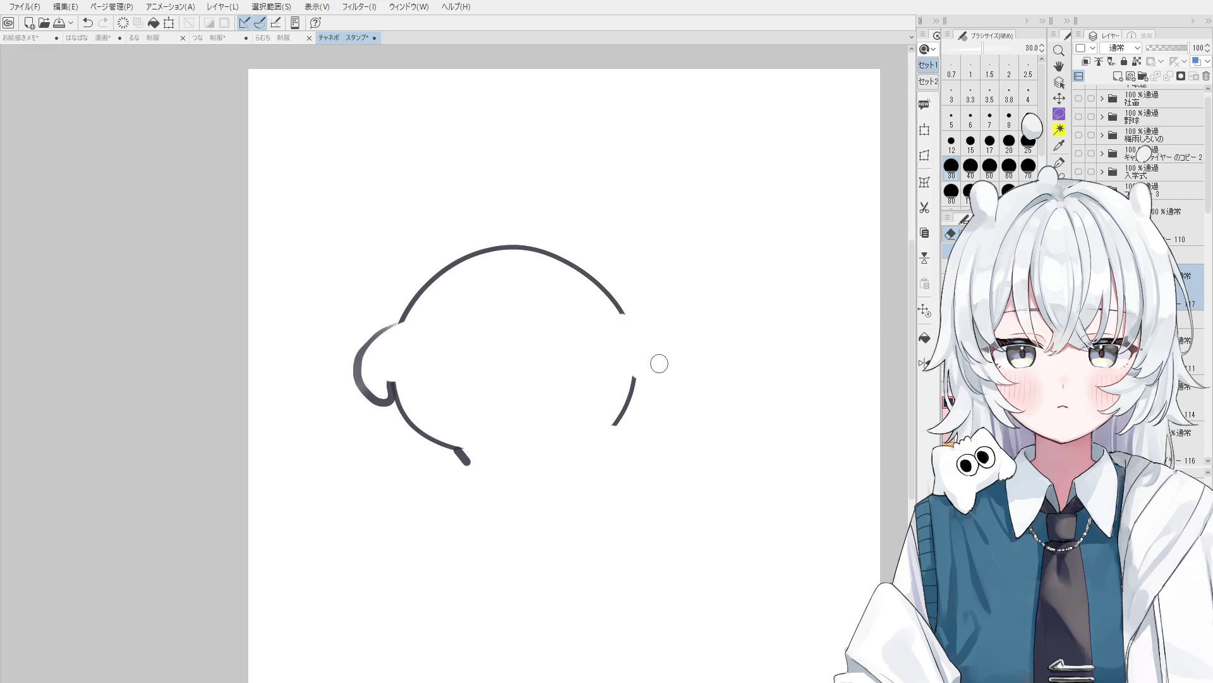
key("space")
left_click_drag(625, 320, 632, 351)
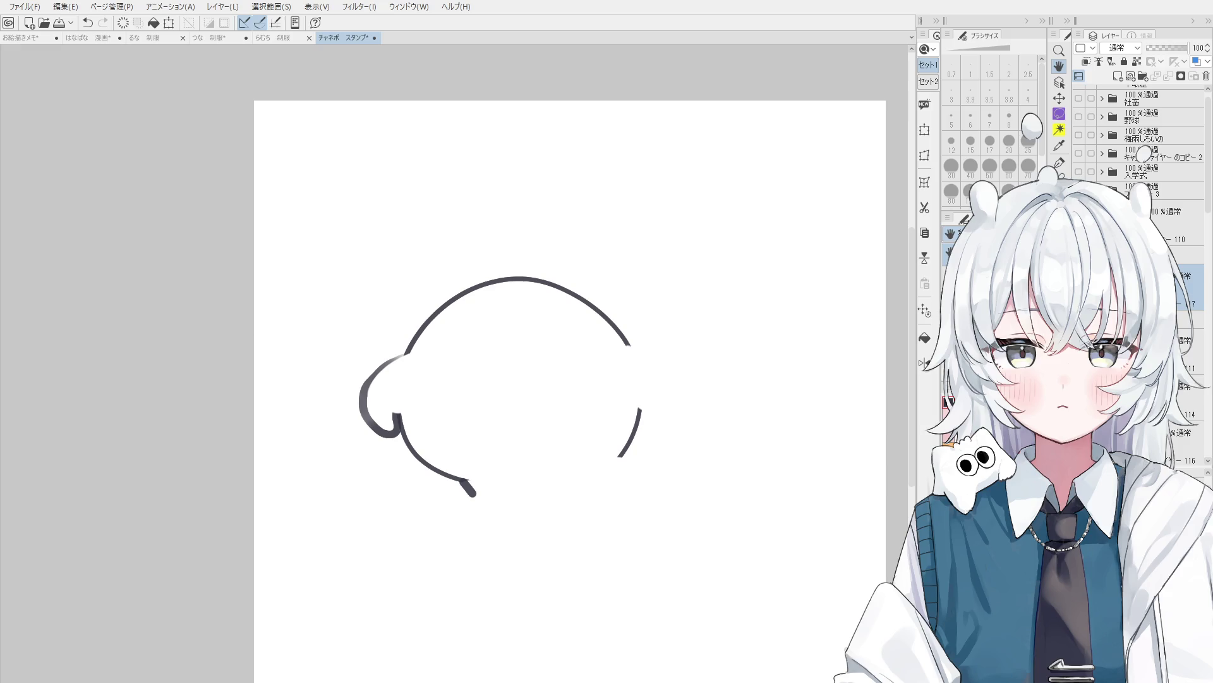
key("e")
left_click_drag(371, 412, 382, 431)
Draw the right ear curve with the チカブカペン, ending in a curl at its lower end.
key("p")
left_click_drag(630, 312, 677, 352)
key("ctrl+z")
left_click_drag(631, 313, 678, 352)
key("ctrl+z")
key("p")
left_click_drag(631, 312, 662, 405)
key("ctrl+z")
mouse_move(630, 314)
left_mouse_down()
mouse_move(651, 399)
mouse_move(631, 413)
mouse_move(638, 387)
mouse_move(651, 401)
mouse_move(635, 395)
mouse_move(632, 414)
mouse_move(658, 414)
left_mouse_up()
key("e")
key("p")
key("ctrl+z")
key("e")
key("p")
key("ctrl+z")
key("p")
key("ctrl+z")
left_click_drag(685, 372, 654, 411)
key("e")
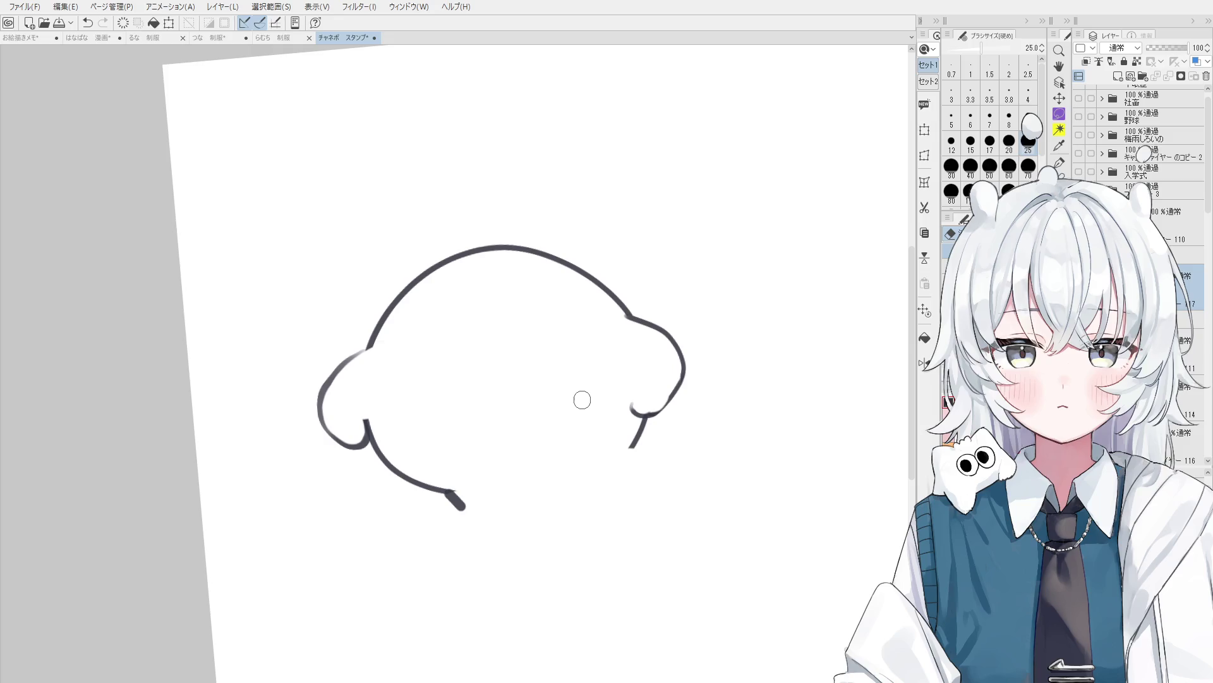
Move the view to the outline's bottom and draw the stroke tail at the lower right.
key("space")
left_click_drag(575, 404, 608, 429)
scroll(681, 418, "up", 2)
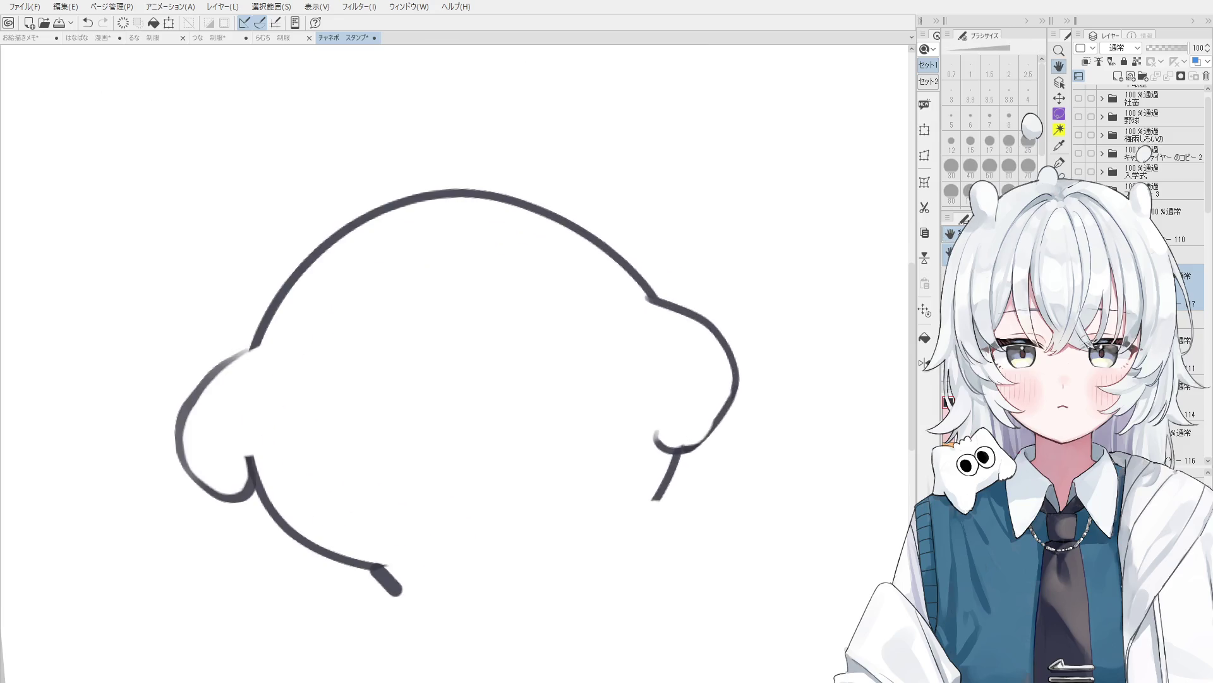
key("p")
key("ctrl+z")
left_click_drag(724, 407, 681, 450)
scroll(690, 449, "down", 1)
scroll(690, 448, "down", 1)
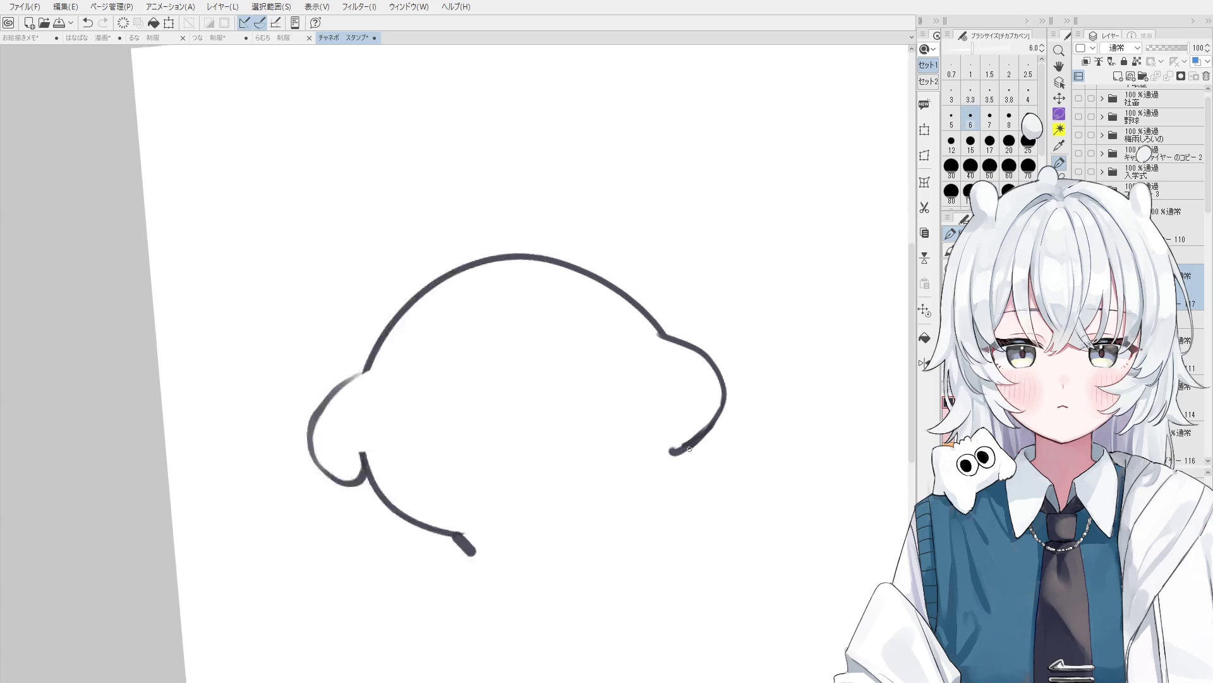
scroll(689, 448, "down", 1)
key("p")
key("ctrl+z")
left_click_drag(721, 401, 702, 436)
key("ctrl+z")
key("p")
key("ctrl+z")
Redraw the tail at pen size 6 so it curves down to the left.
key("ctrl+z")
key("ctrl+z")
key("bracketleft")
mouse_move(722, 393)
left_mouse_down()
mouse_move(702, 433)
mouse_move(672, 425)
mouse_move(684, 442)
mouse_move(671, 418)
mouse_move(657, 471)
left_mouse_up()
key("ctrl+z")
key("e")
key("p")
key("ctrl+z")
key("bracketright")
key("ctrl+z")
key("bracketleft")
key("bracketleft")
left_click_drag(672, 414, 660, 474)
key("ctrl+z")
left_click_drag(674, 429, 625, 500)
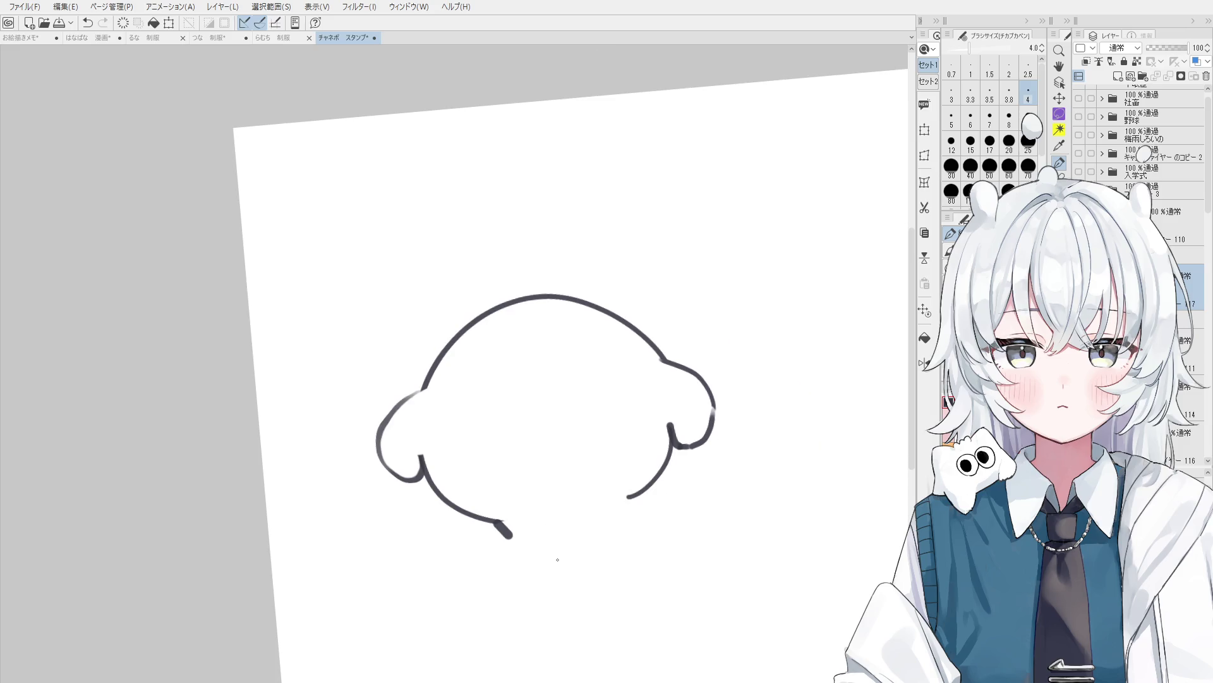
Draw a small foot bump under the head and try a line across the lower head.
left_click_drag(508, 535, 539, 527)
left_click_drag(417, 475, 671, 441)
key("ctrl+z")
Draw the belly line across the lower head and redraw the right leg at pen size 4.
left_click_drag(431, 477, 660, 449)
scroll(635, 506, "up", 1)
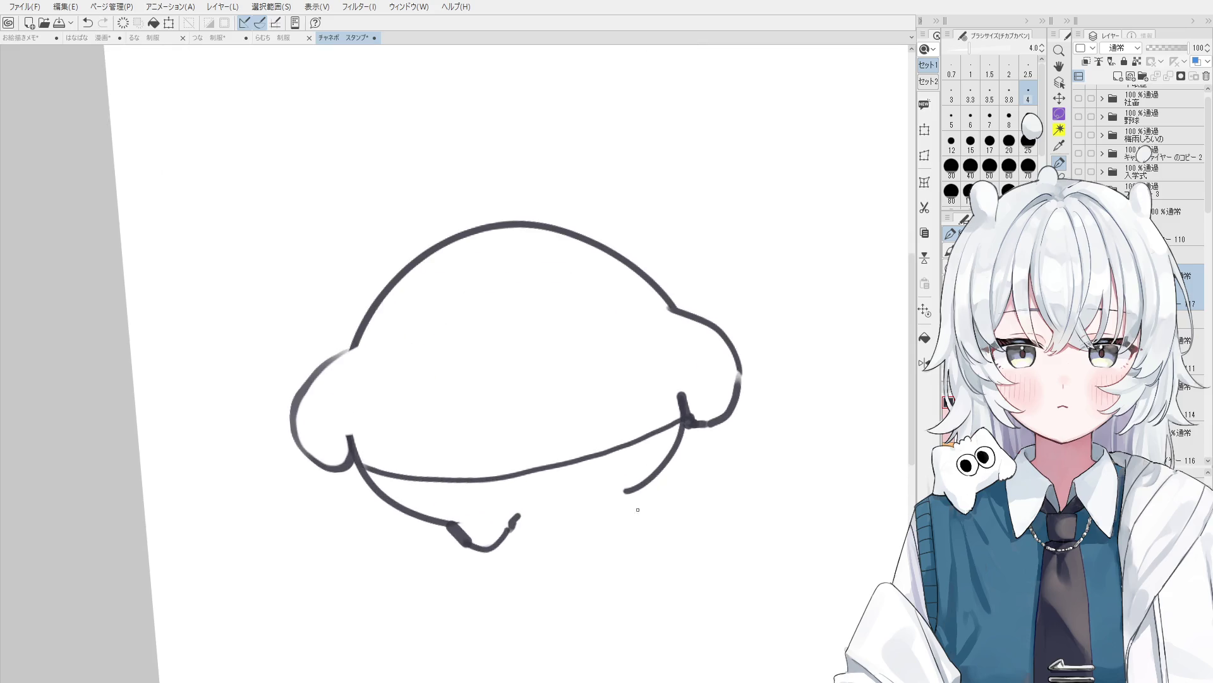
key("bracketright")
mouse_move(630, 491)
left_mouse_down()
mouse_move(542, 534)
mouse_move(534, 519)
mouse_move(621, 497)
left_mouse_up()
key("ctrl+z")
key("bracketleft")
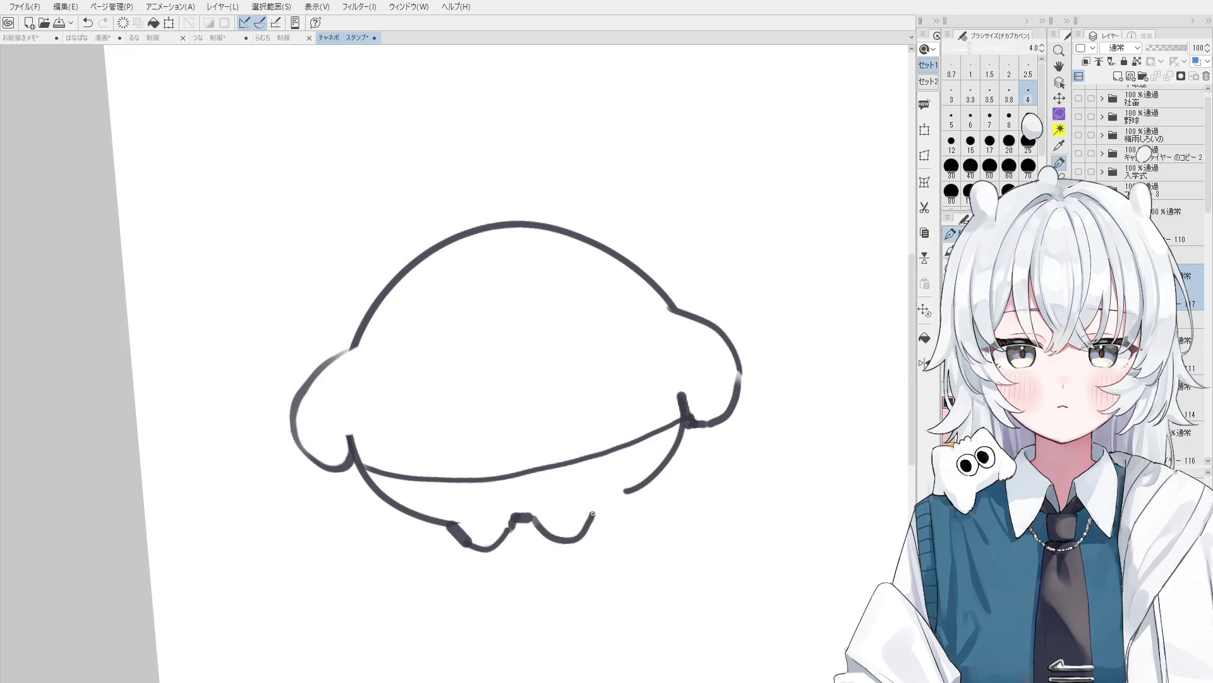
scroll(625, 491, "down", 1)
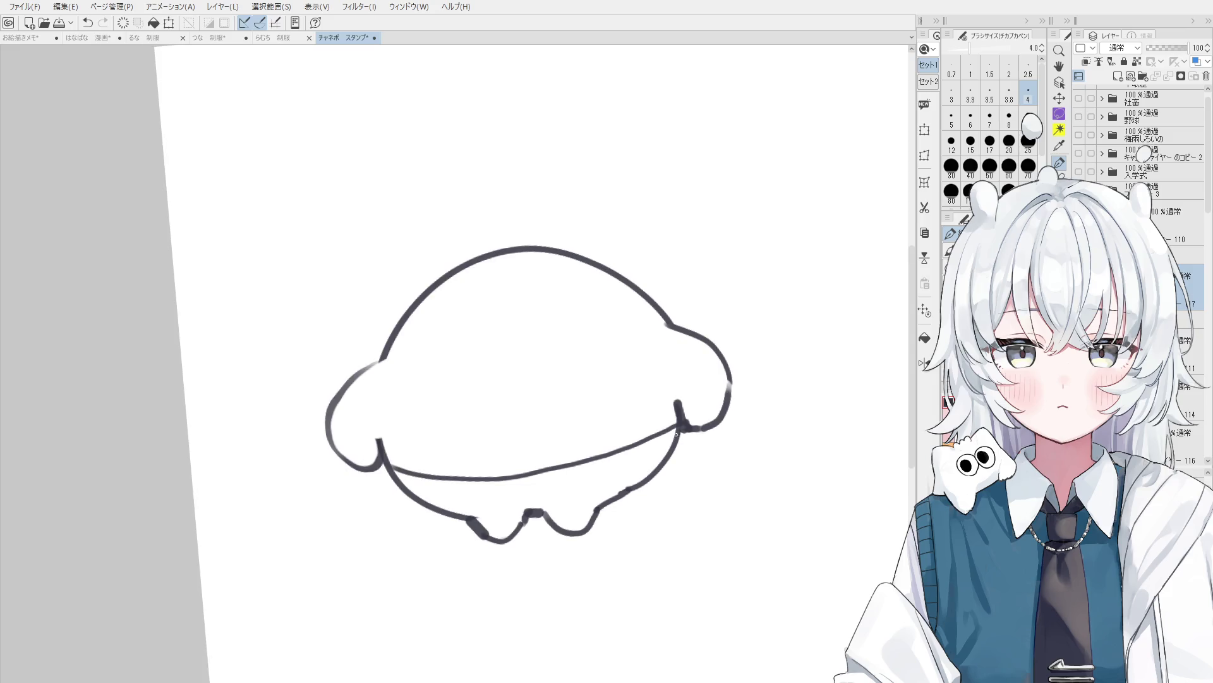
left_click_drag(542, 511, 622, 491)
key("ctrl+z")
left_click_drag(543, 511, 618, 492)
Redraw the left leg stroke and the line beneath the left leg.
scroll(509, 523, "down", 1)
scroll(509, 523, "up", 1)
left_click_drag(483, 515, 530, 510)
key("ctrl+z")
scroll(530, 508, "down", 1)
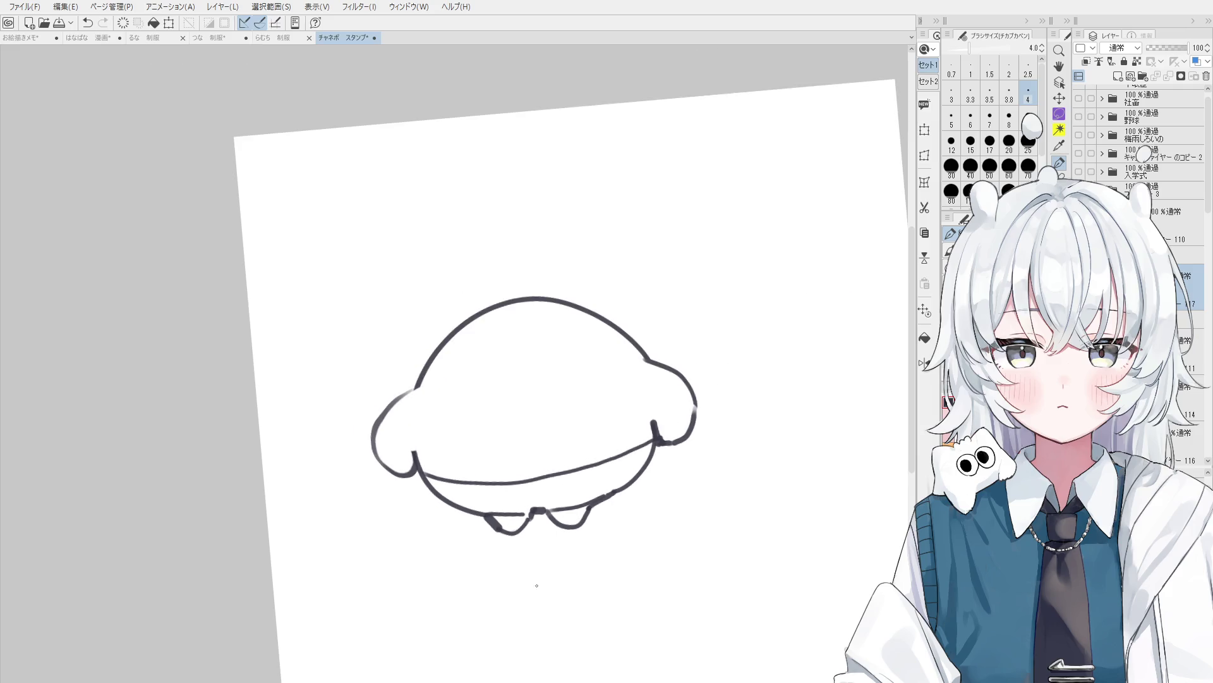
scroll(434, 463, "up", 1)
mouse_move(404, 473)
left_mouse_down()
mouse_move(420, 493)
mouse_move(489, 514)
left_mouse_up()
key("e")
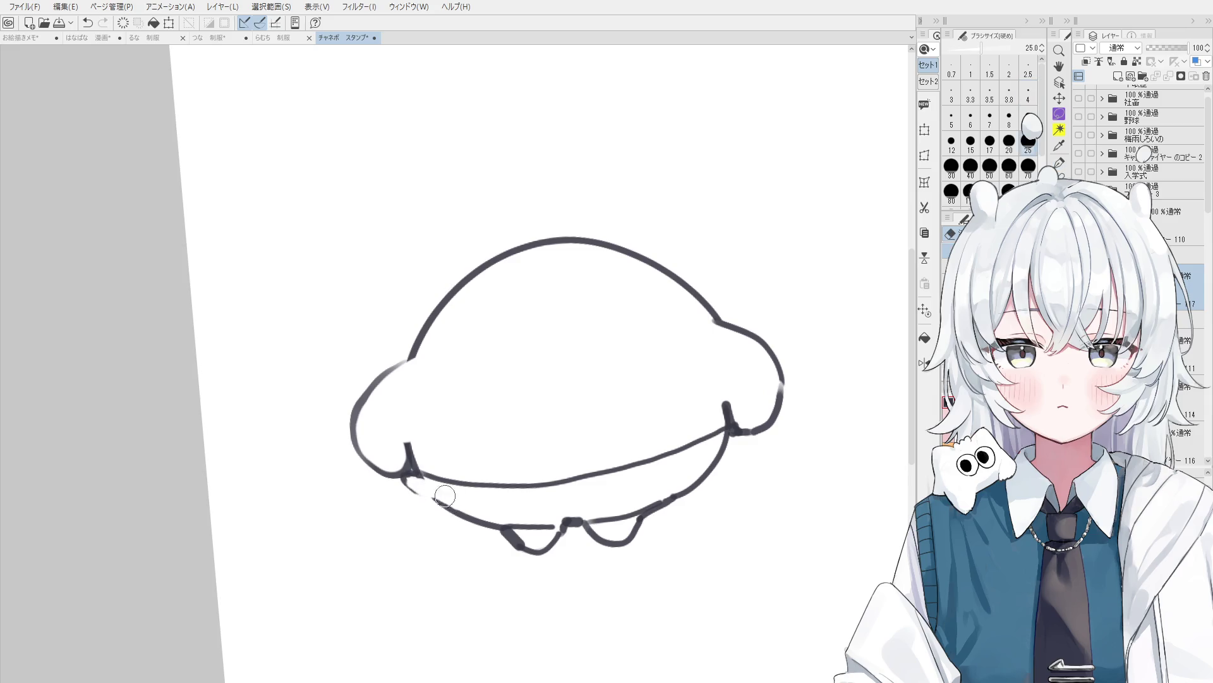
key("p")
left_click_drag(405, 488, 491, 524)
key("ctrl+z")
left_click_drag(405, 488, 490, 523)
Erase part of the right leg's lower line, then undo the short right-leg stroke.
scroll(405, 483, "down", 1)
key("e")
left_click_drag(650, 440, 627, 460)
key("p")
key("ctrl+z")
key("ctrl+z")
scroll(525, 489, "down", 2)
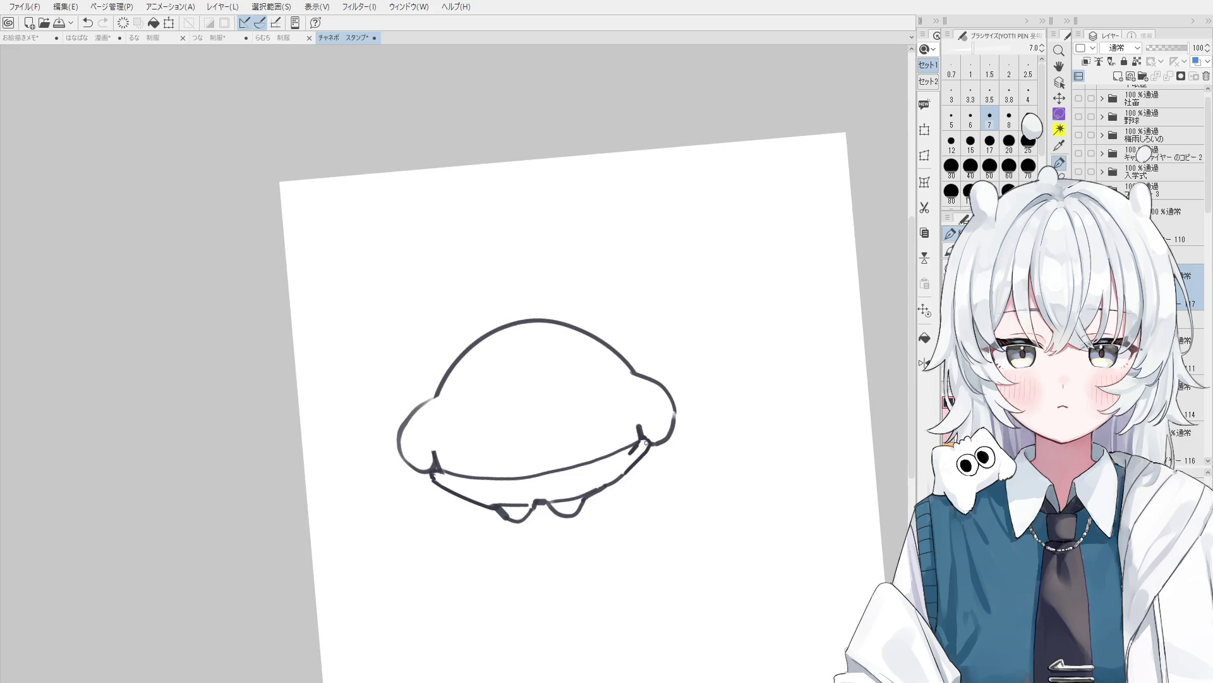
scroll(557, 490, "down", 1)
scroll(565, 520, "up", 1)
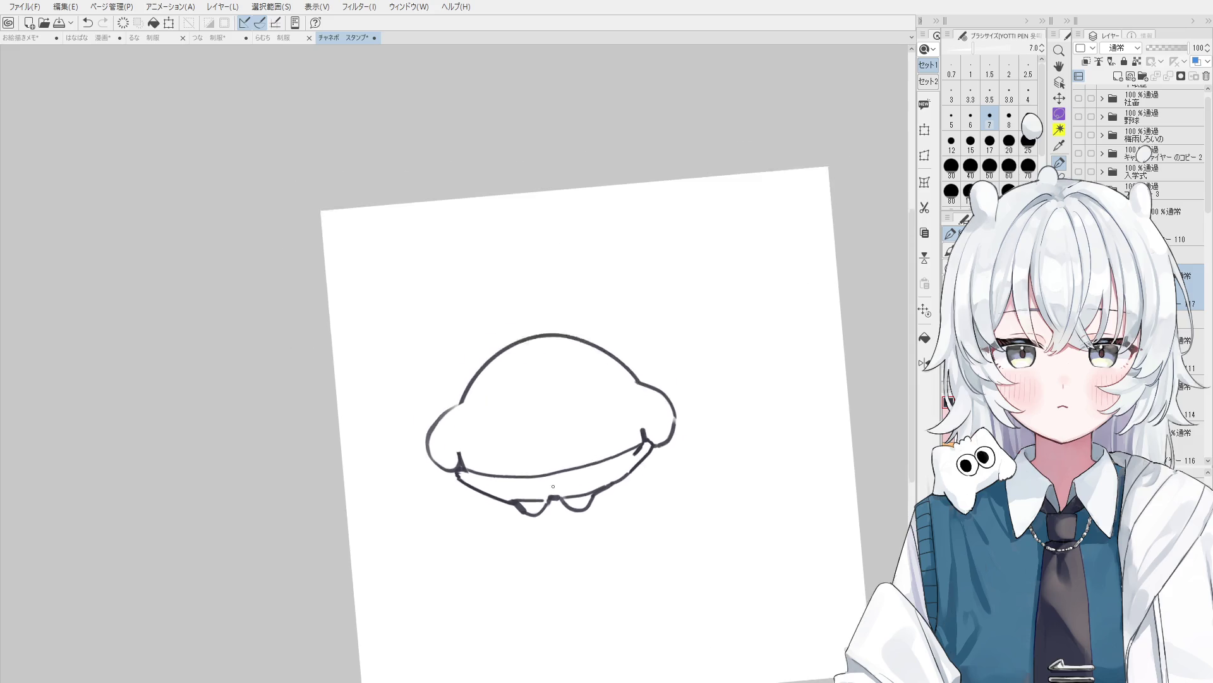
scroll(550, 477, "up", 2)
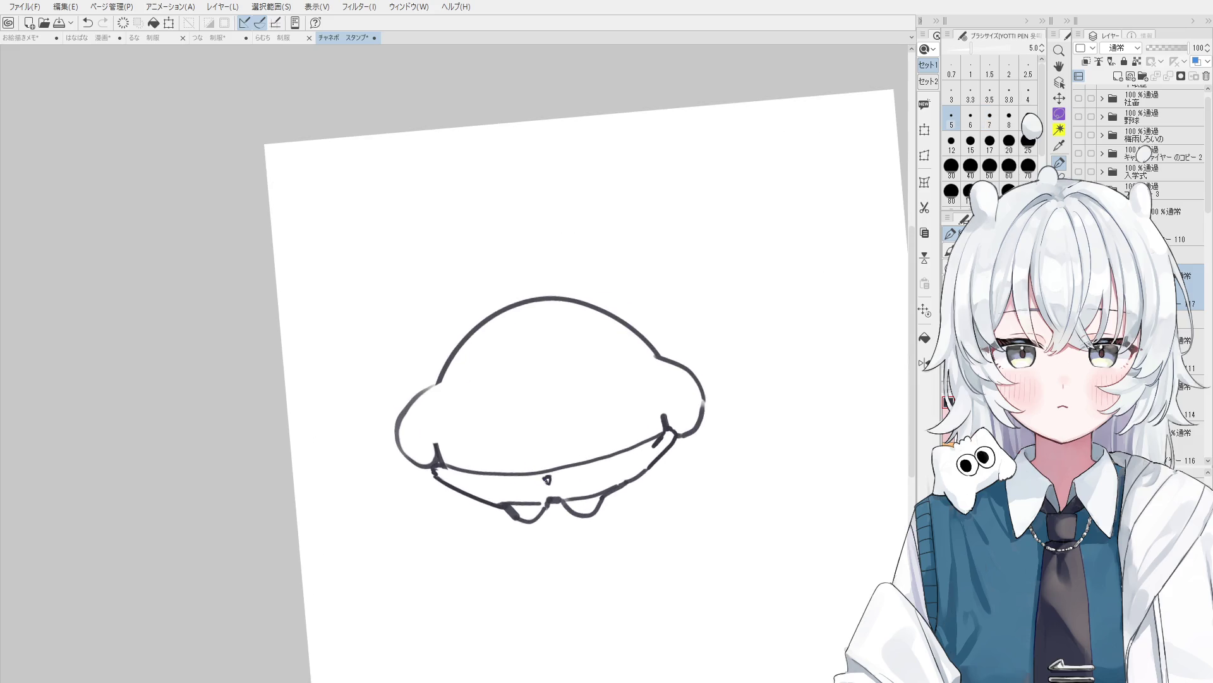
scroll(548, 480, "up", 3)
Sketch a small mark on the collar band, then undo those bow strokes.
mouse_move(544, 479)
left_mouse_down()
mouse_move(564, 469)
mouse_move(528, 506)
mouse_move(555, 499)
left_mouse_up()
key("e")
key("p")
key("ctrl+z")
key("ctrl+z")
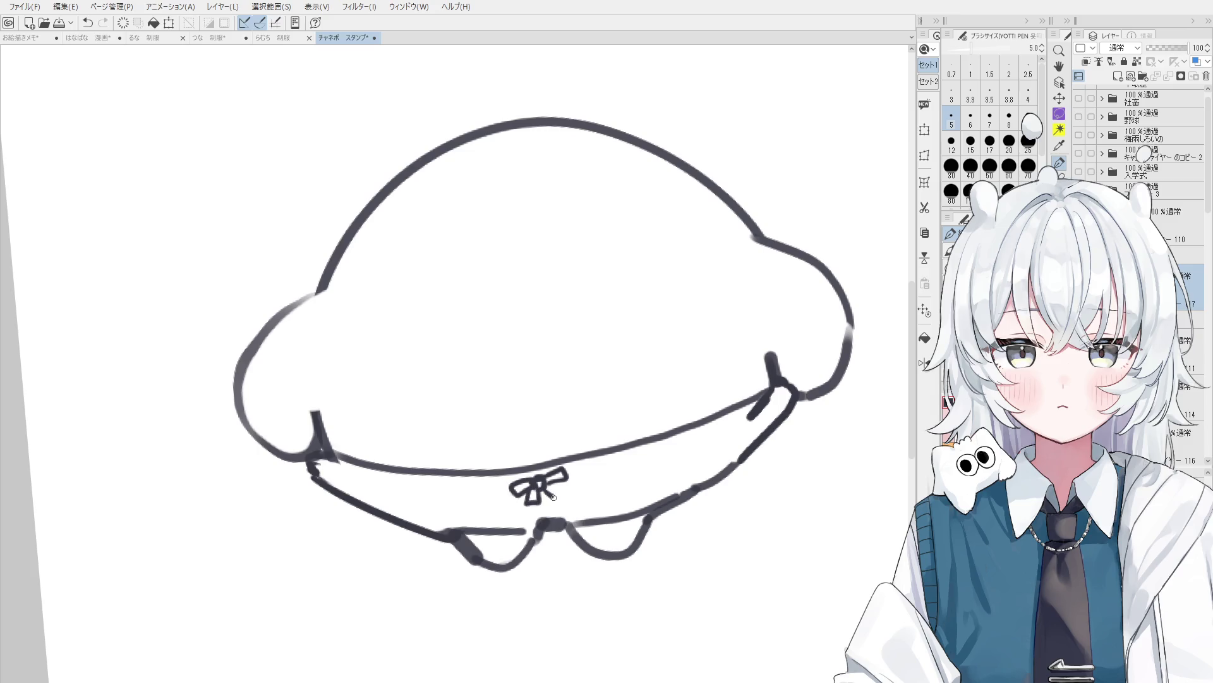
scroll(563, 493, "down", 2)
key("ctrl+z")
key("ctrl+z")
key("ctrl+z")
key("ctrl+z")
key("ctrl+z")
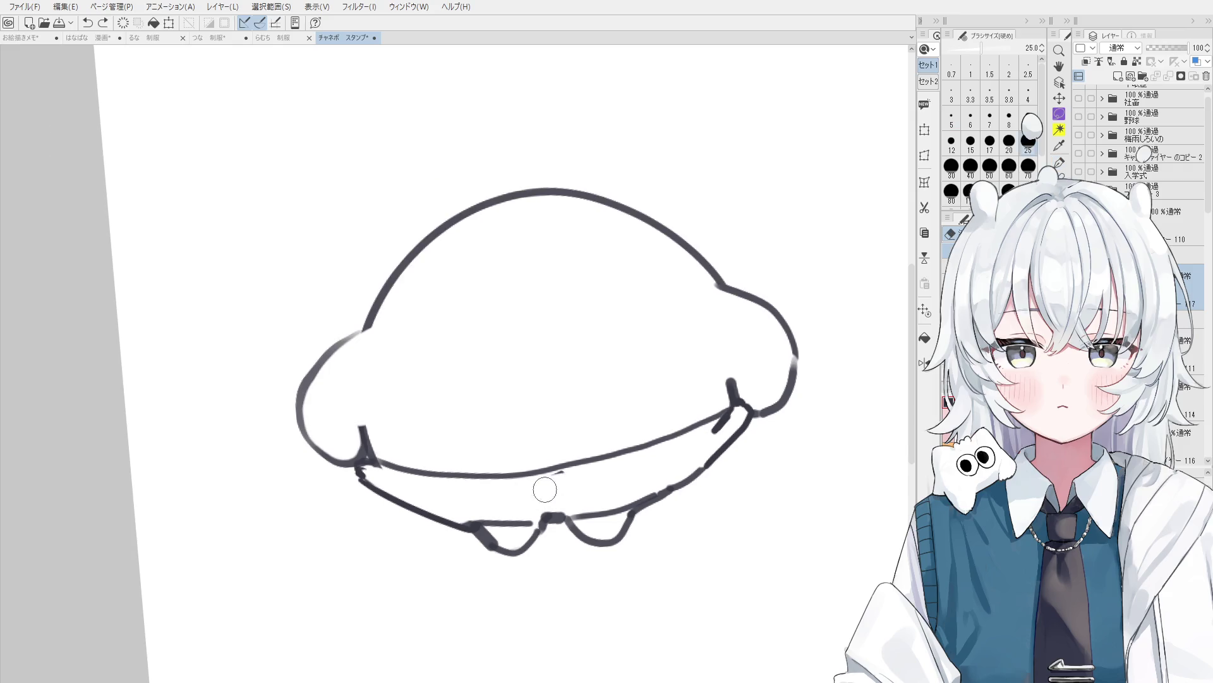
left_click_drag(575, 482, 592, 484)
key("ctrl+z")
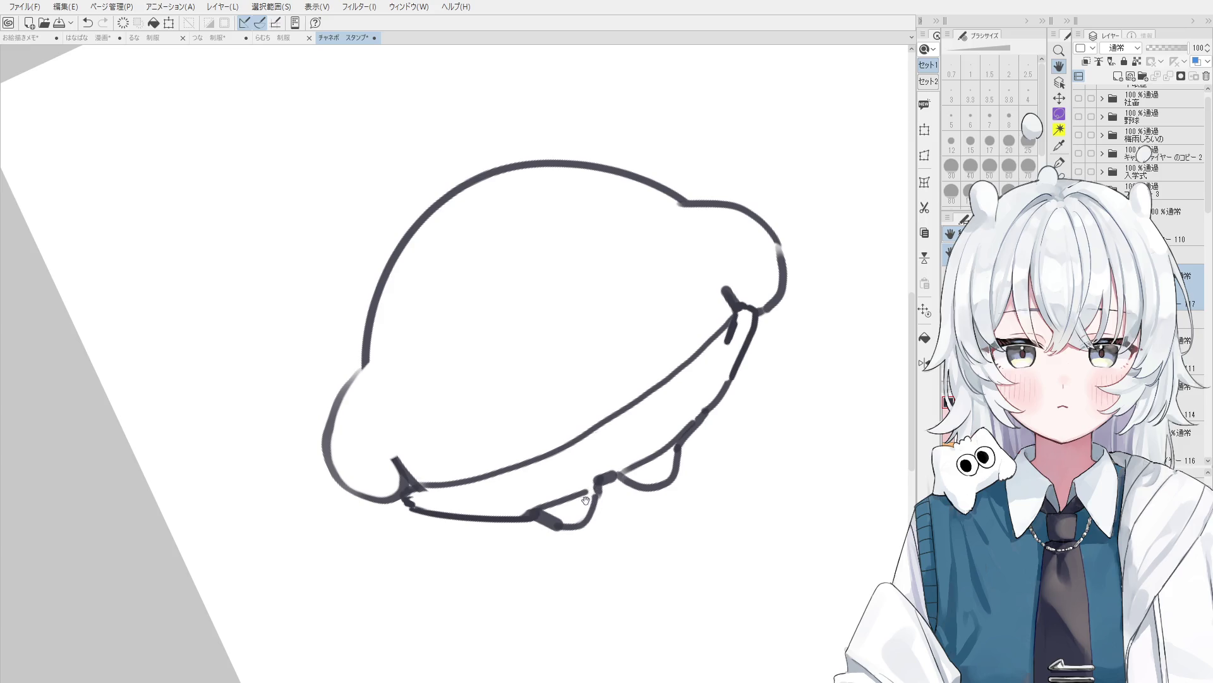
left_click_drag(598, 481, 601, 468)
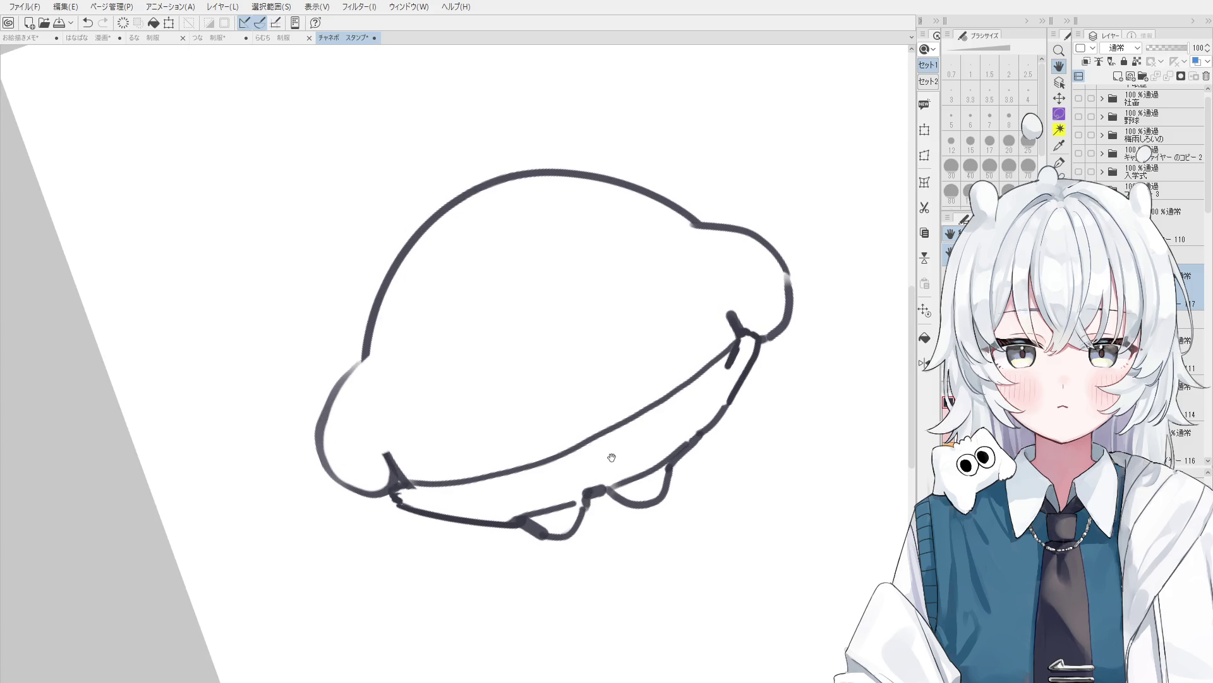
Tilt the canvas and draw a small bow loop on the collar band, removing the ribbon tail.
key("e")
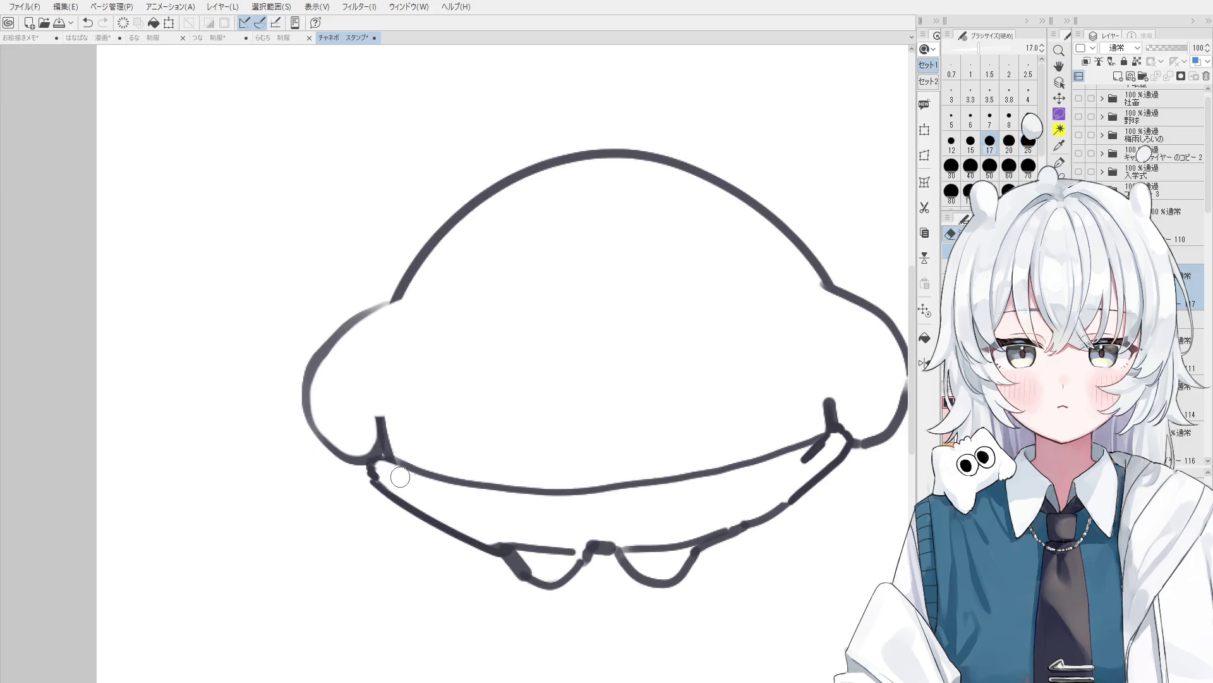
key("p")
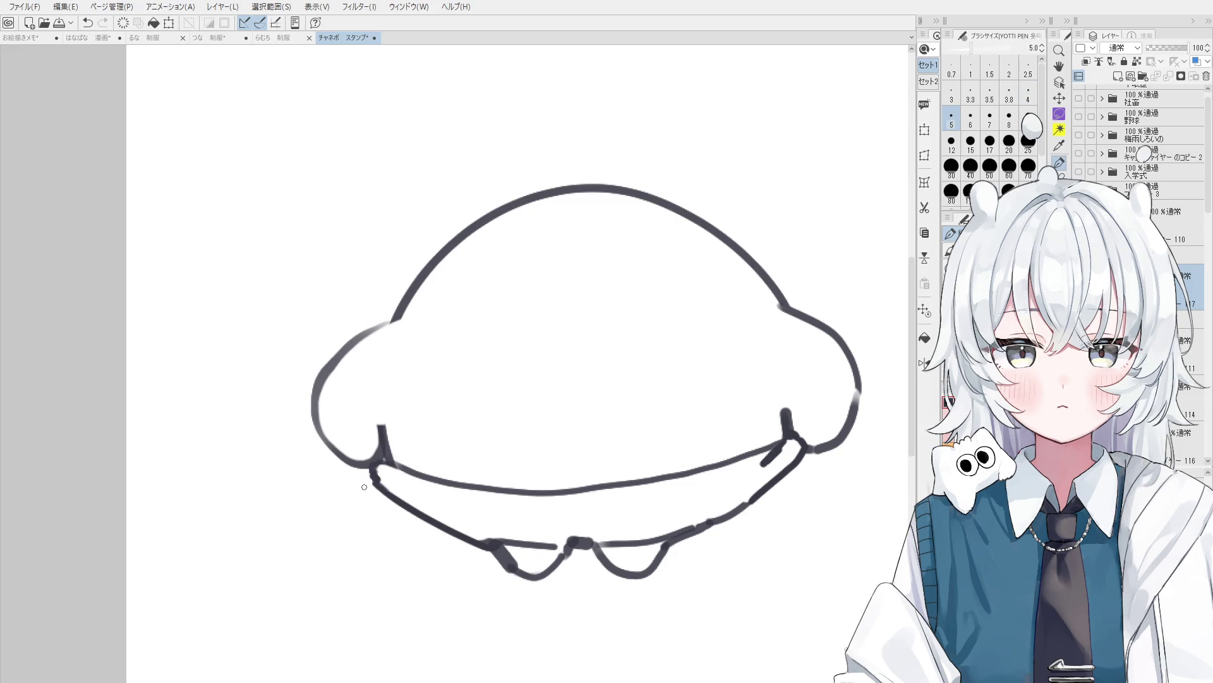
mouse_move(569, 505)
left_mouse_down()
mouse_move(404, 447)
mouse_move(403, 434)
mouse_move(754, 395)
mouse_move(764, 412)
left_mouse_up()
key("e")
key("p")
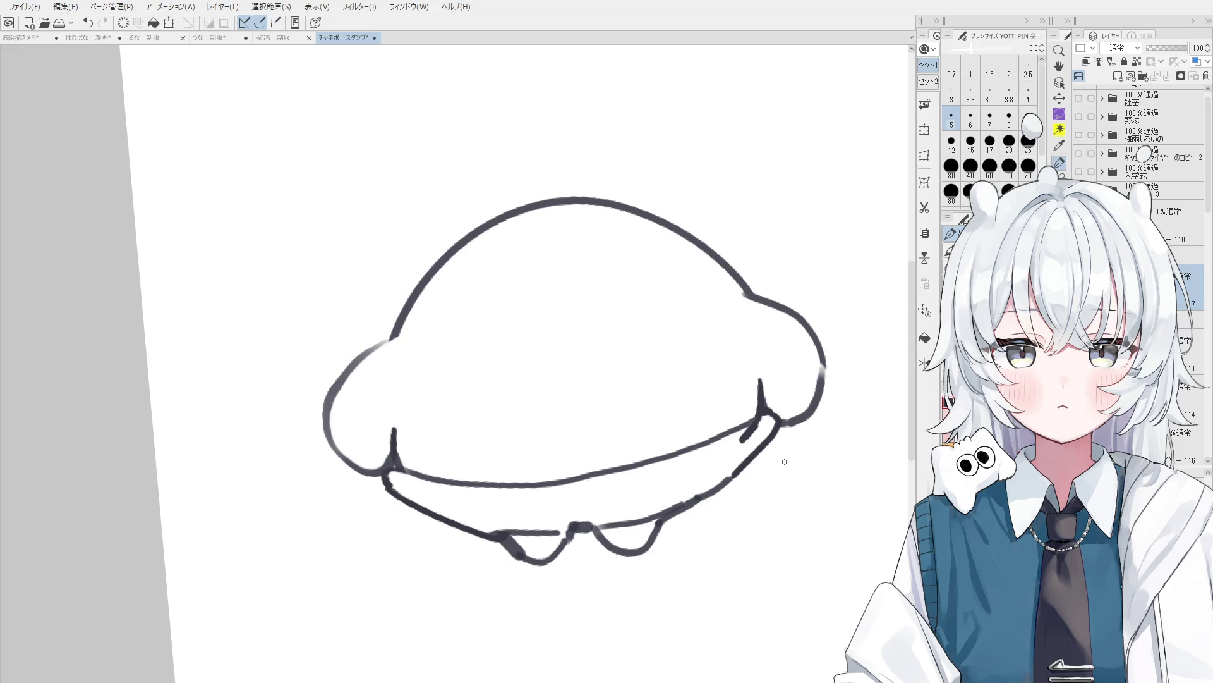
left_click_drag(785, 459, 716, 466)
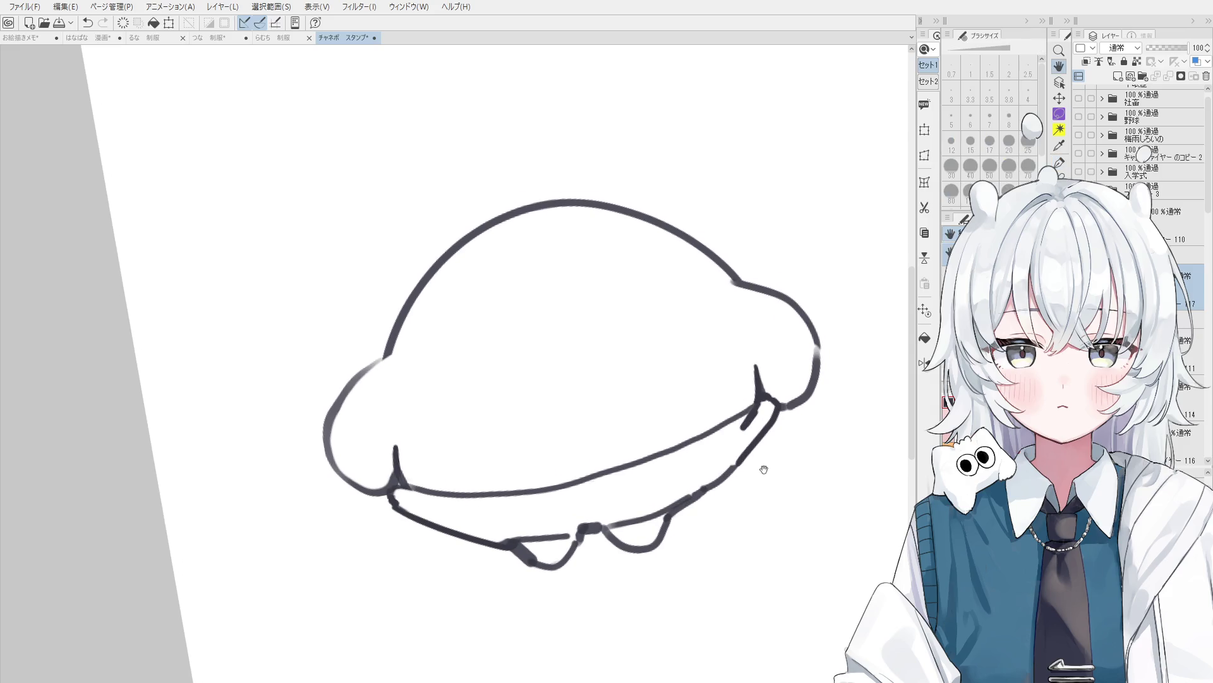
key("p")
mouse_move(560, 501)
left_mouse_down()
mouse_move(570, 515)
mouse_move(536, 525)
mouse_move(593, 504)
left_mouse_up()
scroll(579, 504, "up", 1)
key("ctrl+z")
scroll(570, 515, "up", 1)
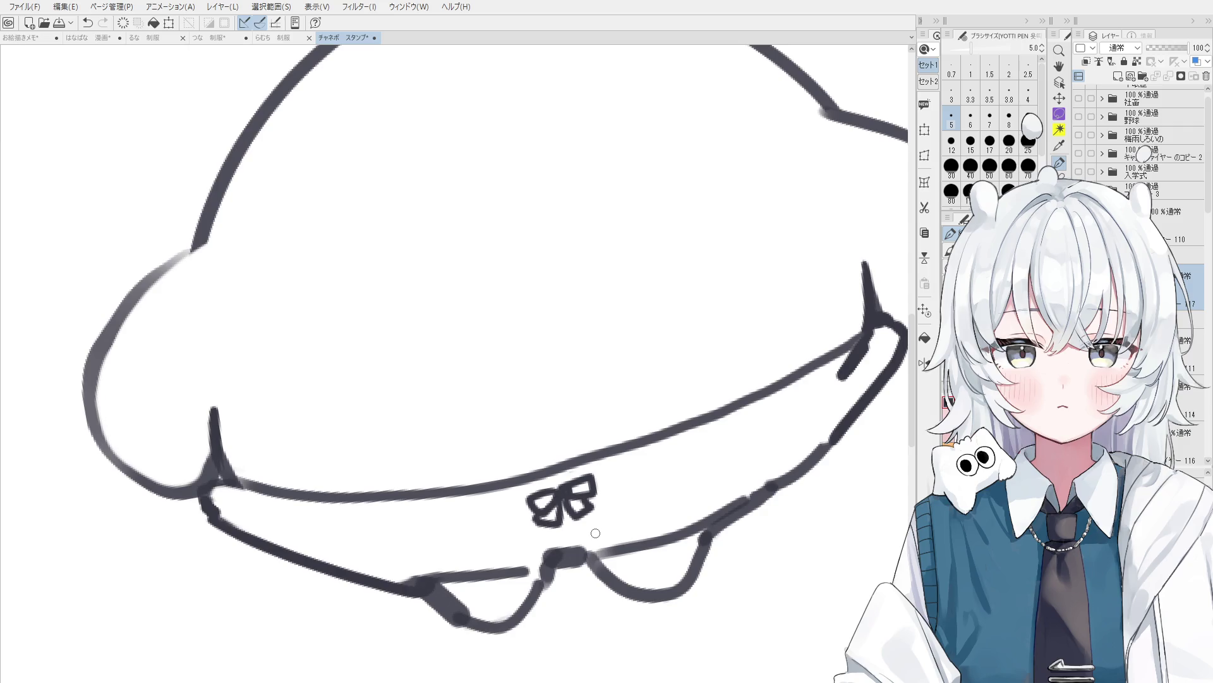
key("e")
scroll(597, 531, "down", 2)
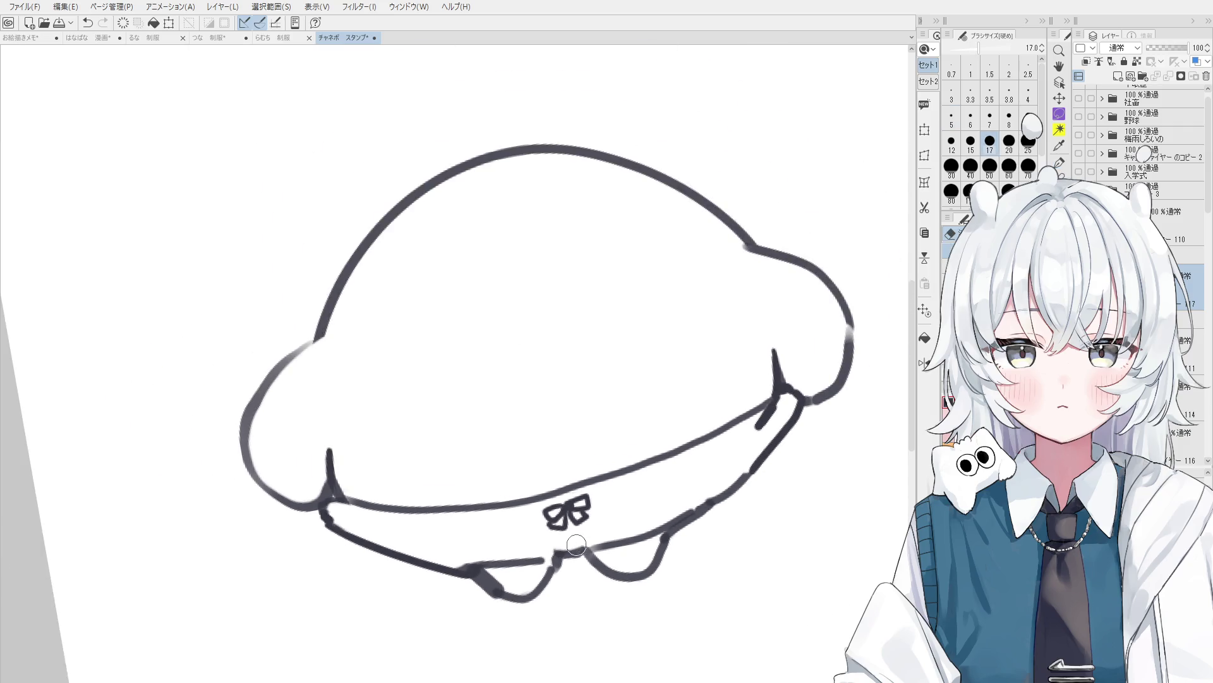
scroll(576, 545, "down", 3)
scroll(577, 545, "up", 1)
scroll(577, 544, "up", 1)
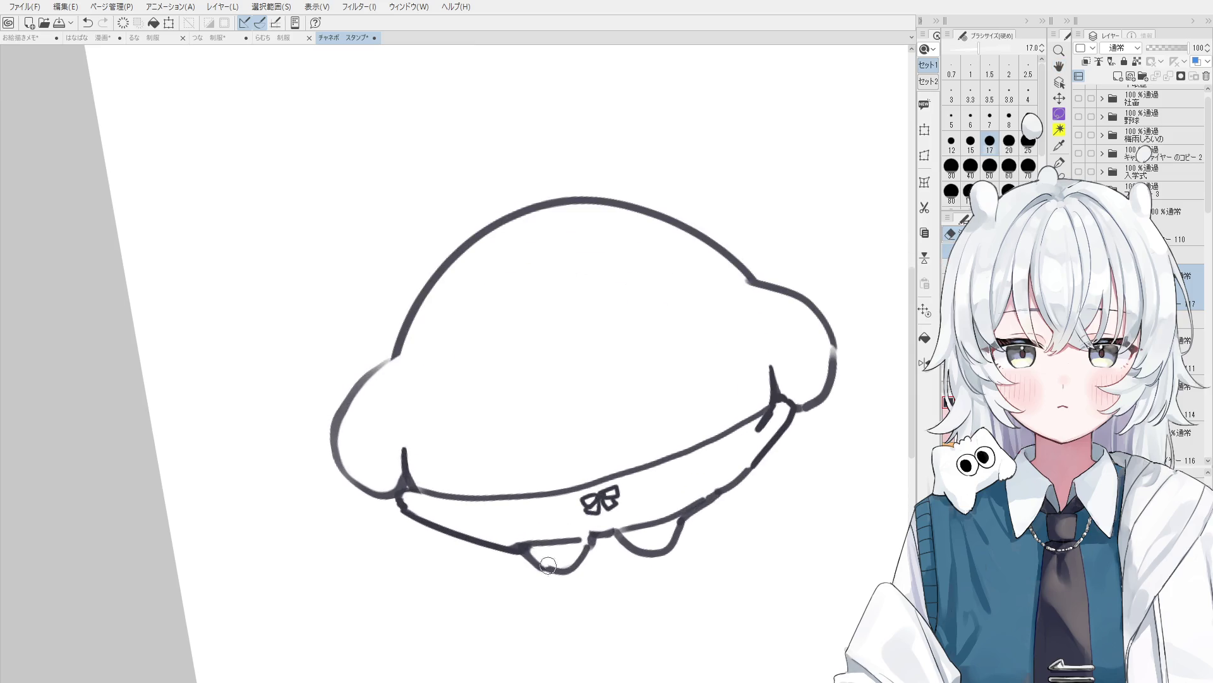
key("p")
scroll(564, 534, "down", 1)
scroll(638, 508, "up", 1)
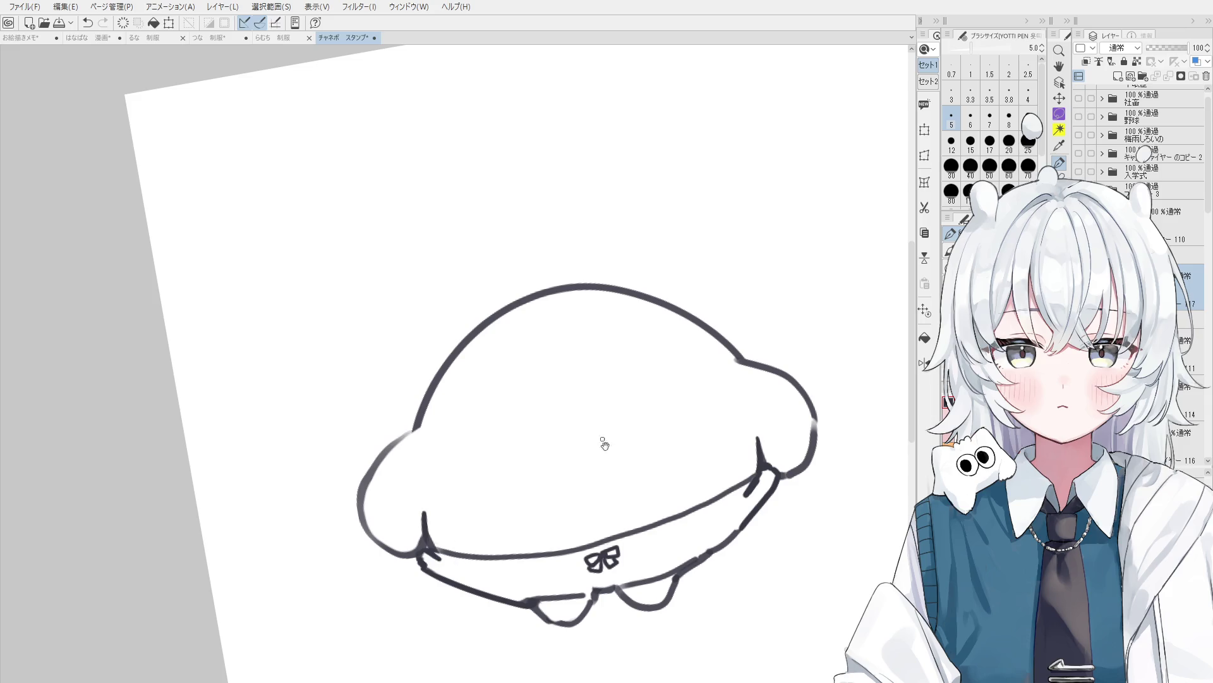
At pen size 7, join the dome outline to the left bump.
left_click_drag(602, 442, 607, 499)
key("bracketright")
key("bracketright")
key("ctrl+z")
mouse_move(404, 477)
left_mouse_down()
mouse_move(436, 457)
mouse_move(556, 488)
mouse_move(621, 457)
left_mouse_up()
key("ctrl+z")
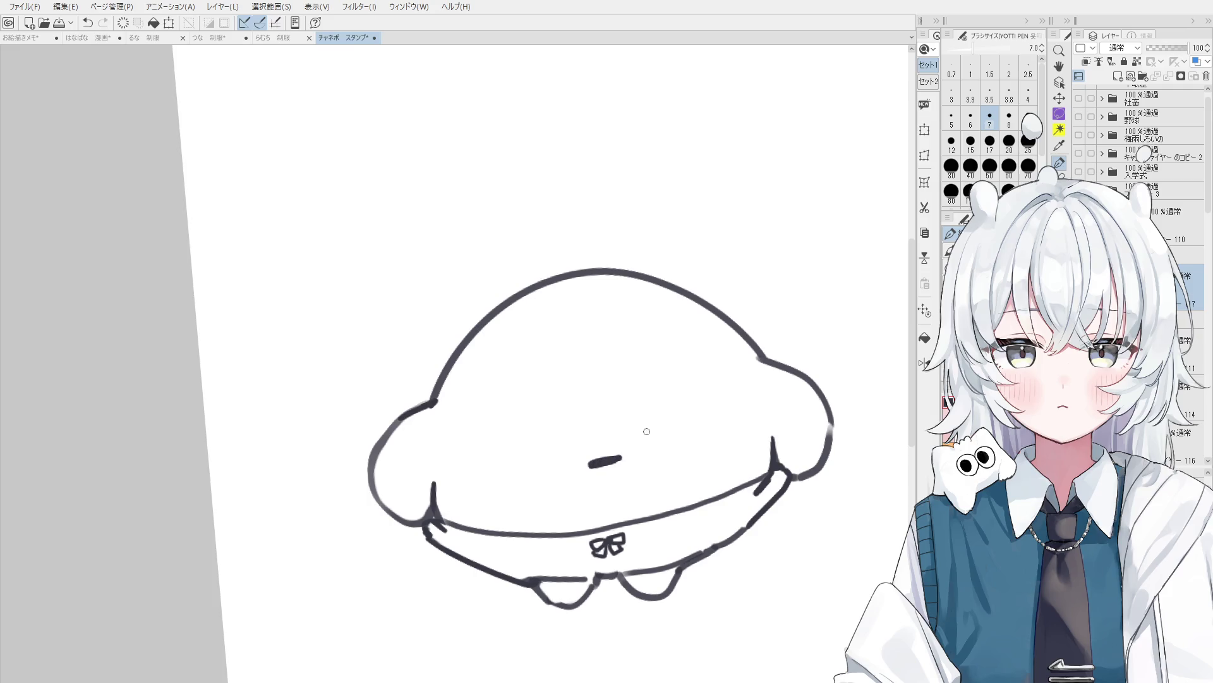
Draw the small mouth, arched closed eyes and short cheek marks on both sides.
mouse_move(500, 449)
left_mouse_down()
mouse_move(514, 429)
mouse_move(708, 397)
mouse_move(716, 451)
left_mouse_up()
key("ctrl+z")
key("ctrl+z")
left_click_drag(732, 430, 730, 444)
mouse_move(469, 481)
left_mouse_down()
mouse_move(473, 495)
mouse_move(485, 492)
left_mouse_up()
scroll(485, 484, "down", 4)
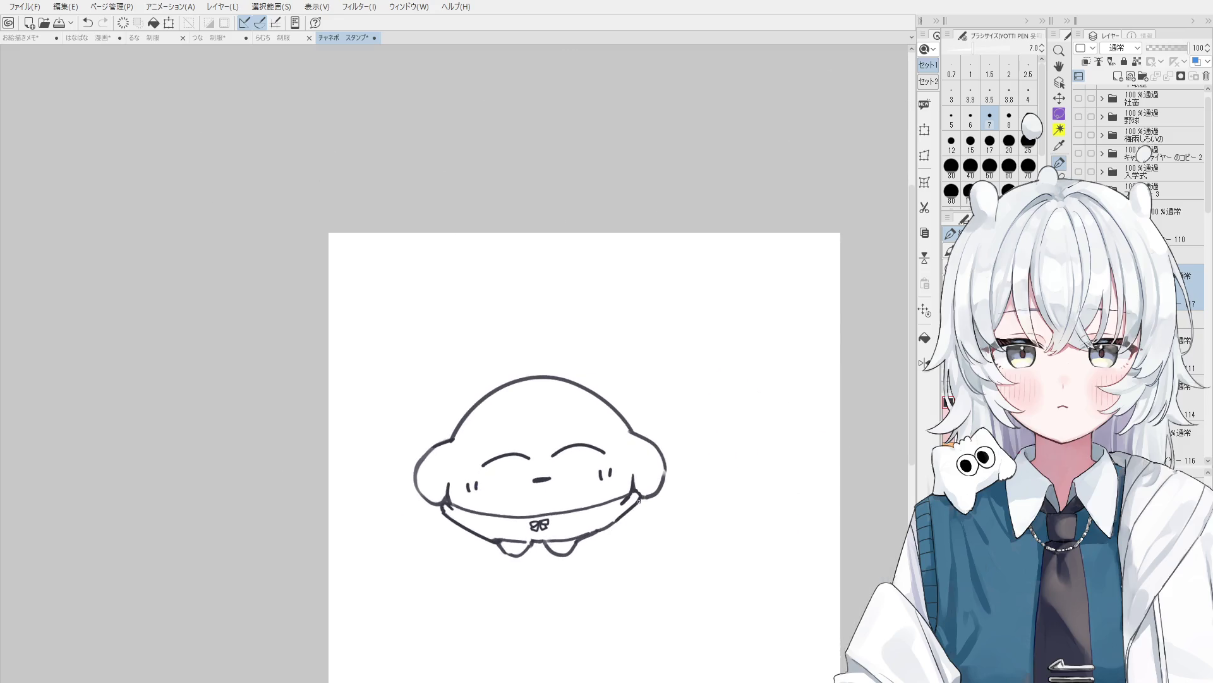
scroll(549, 450, "up", 2)
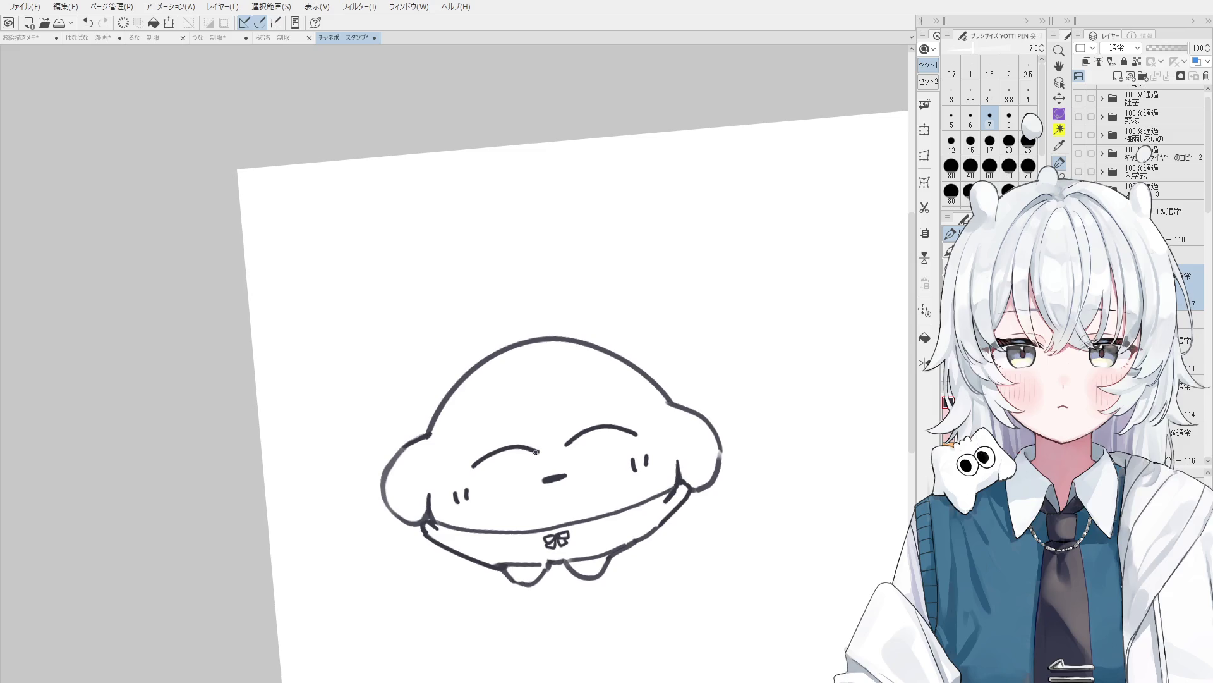
scroll(536, 451, "down", 2)
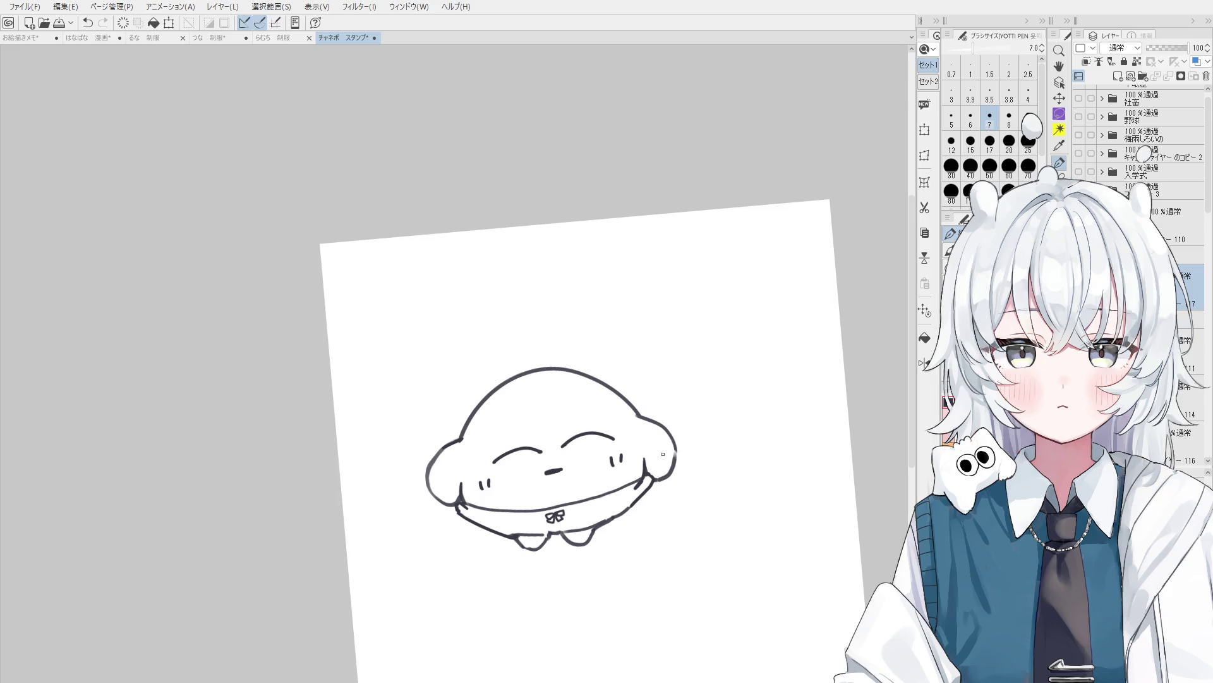
scroll(663, 454, "up", 1)
scroll(670, 461, "up", 2)
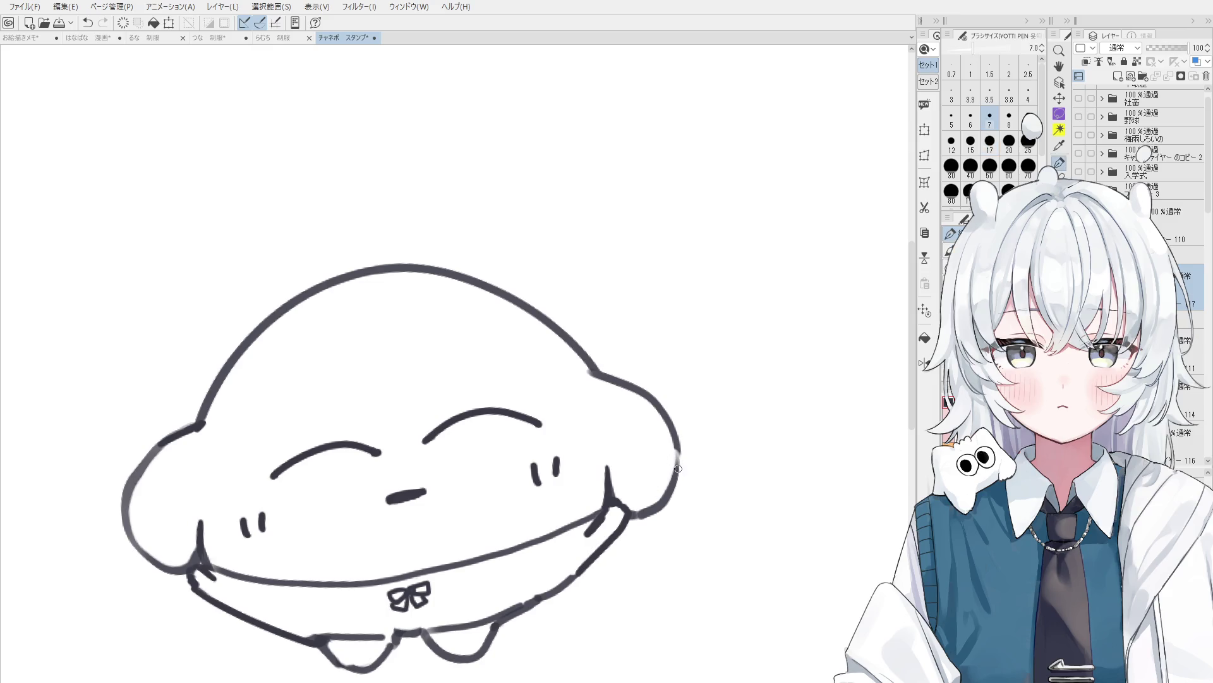
scroll(678, 469, "down", 2)
scroll(670, 480, "down", 2)
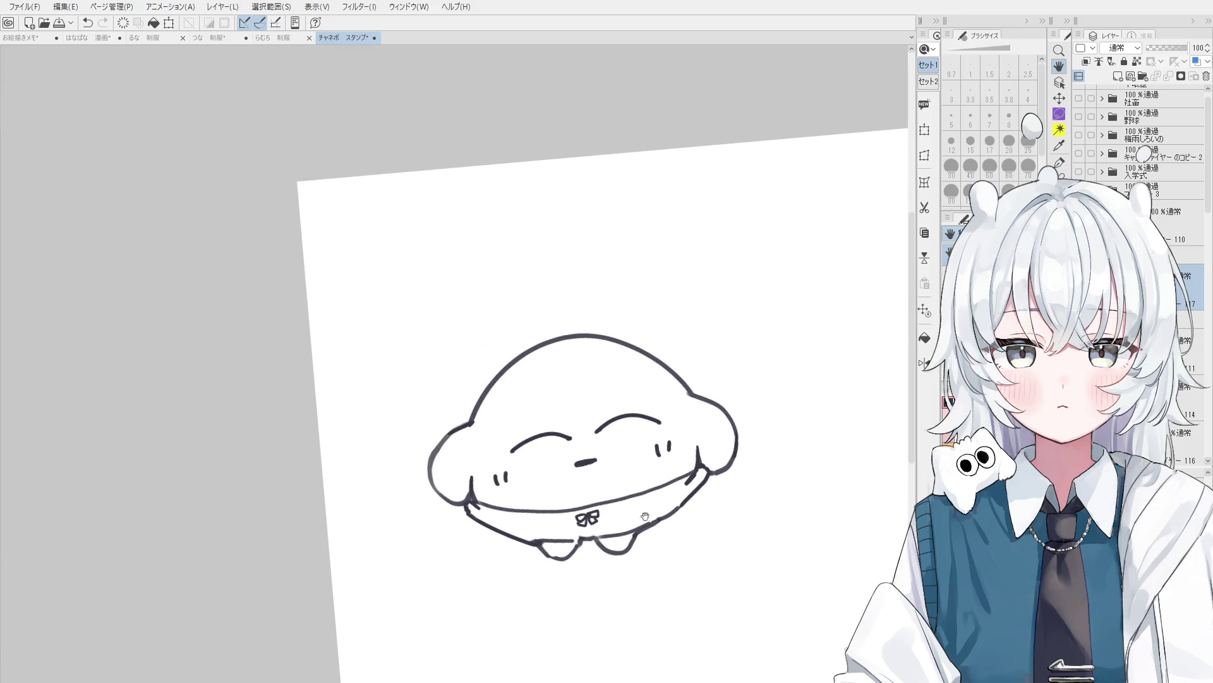
scroll(594, 544, "up", 1)
scroll(665, 474, "up", 1)
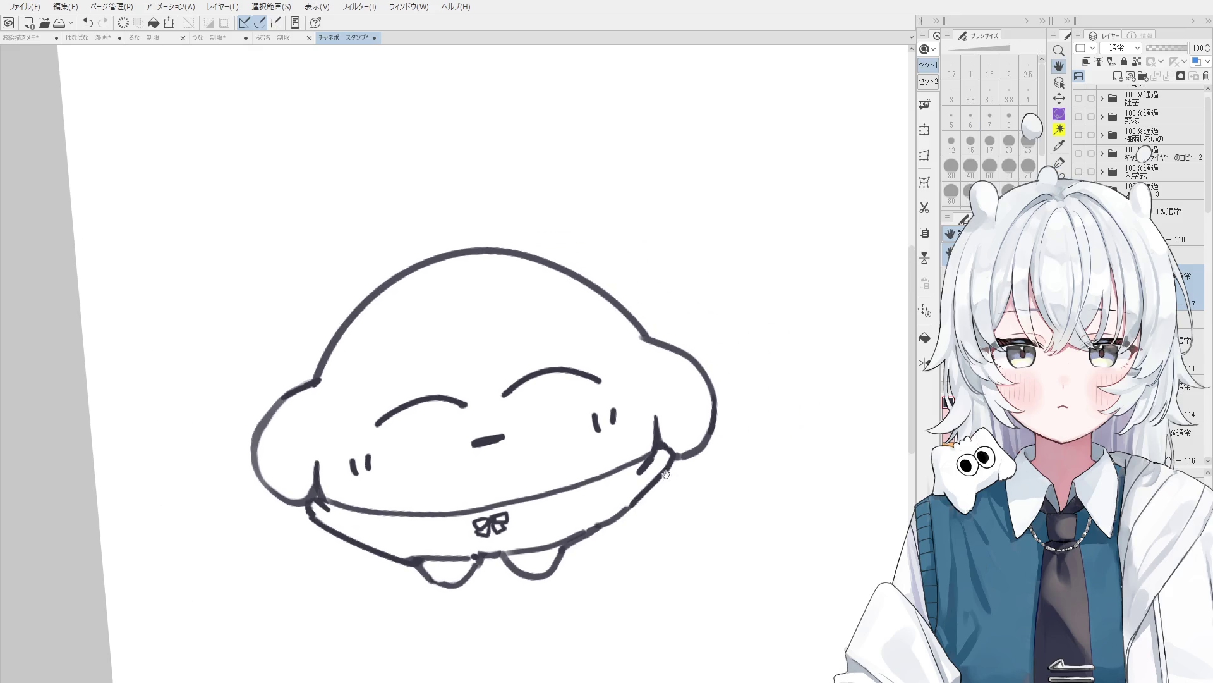
scroll(672, 411, "up", 1)
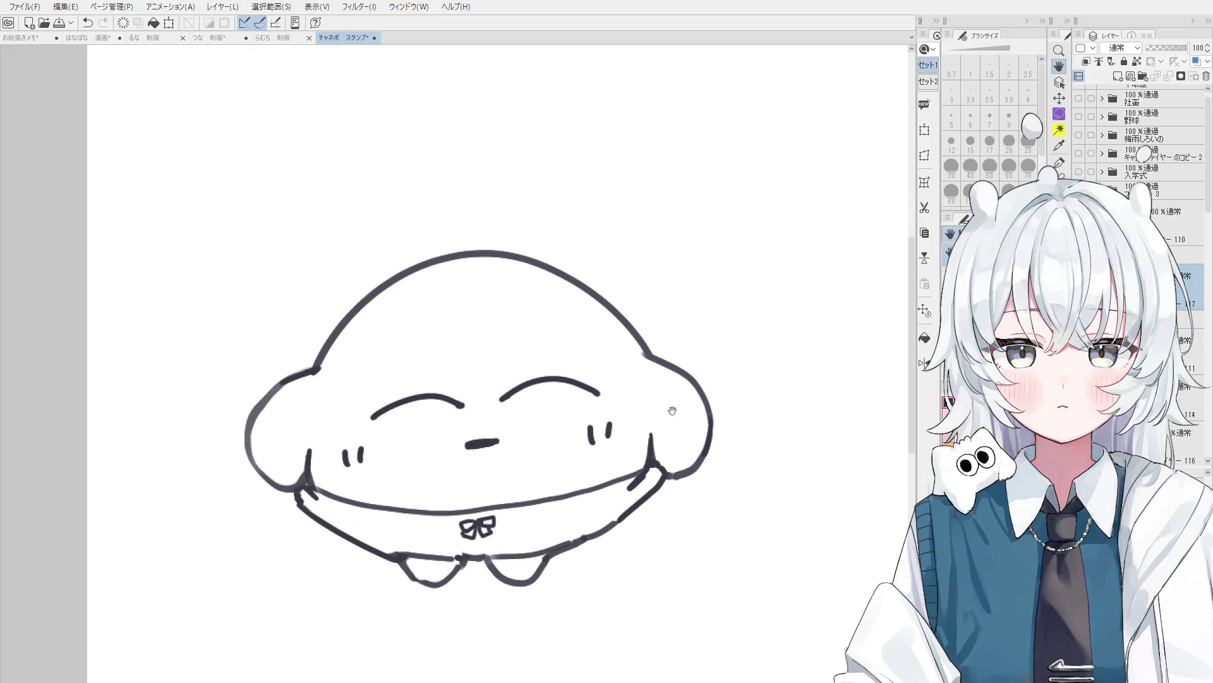
scroll(1131, 126, "down", 2)
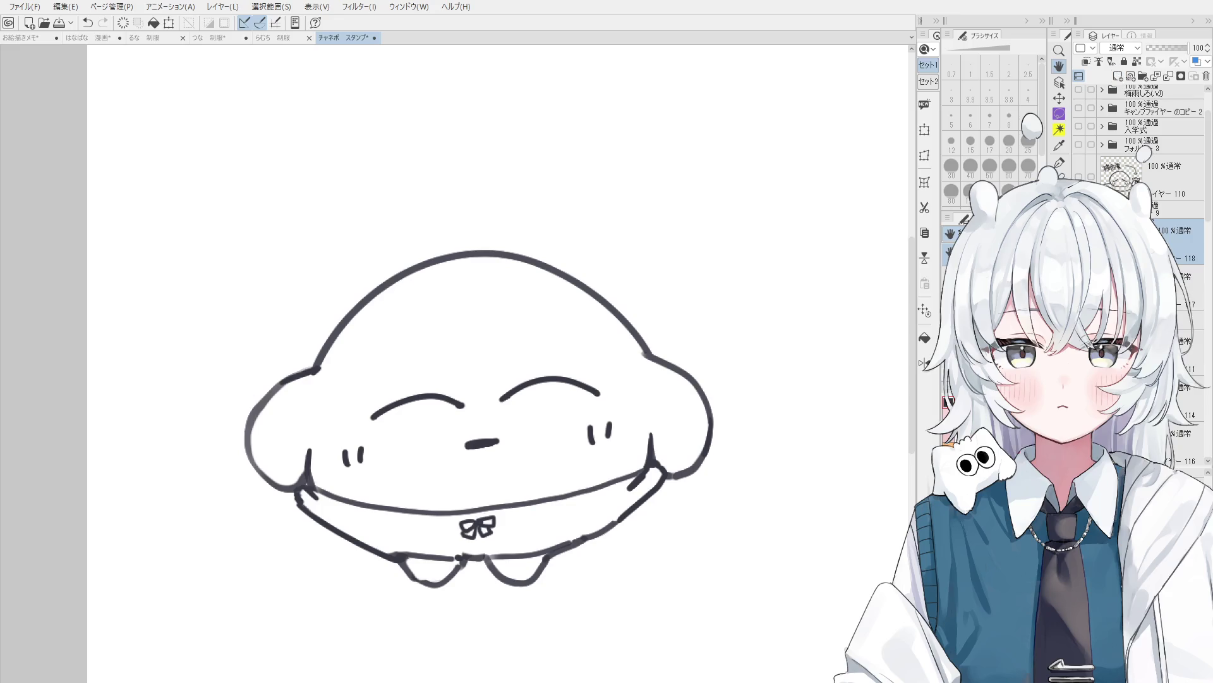
Bucket-fill the collar band light blue, then add a new raster layer above it.
left_click_drag(642, 433, 725, 473)
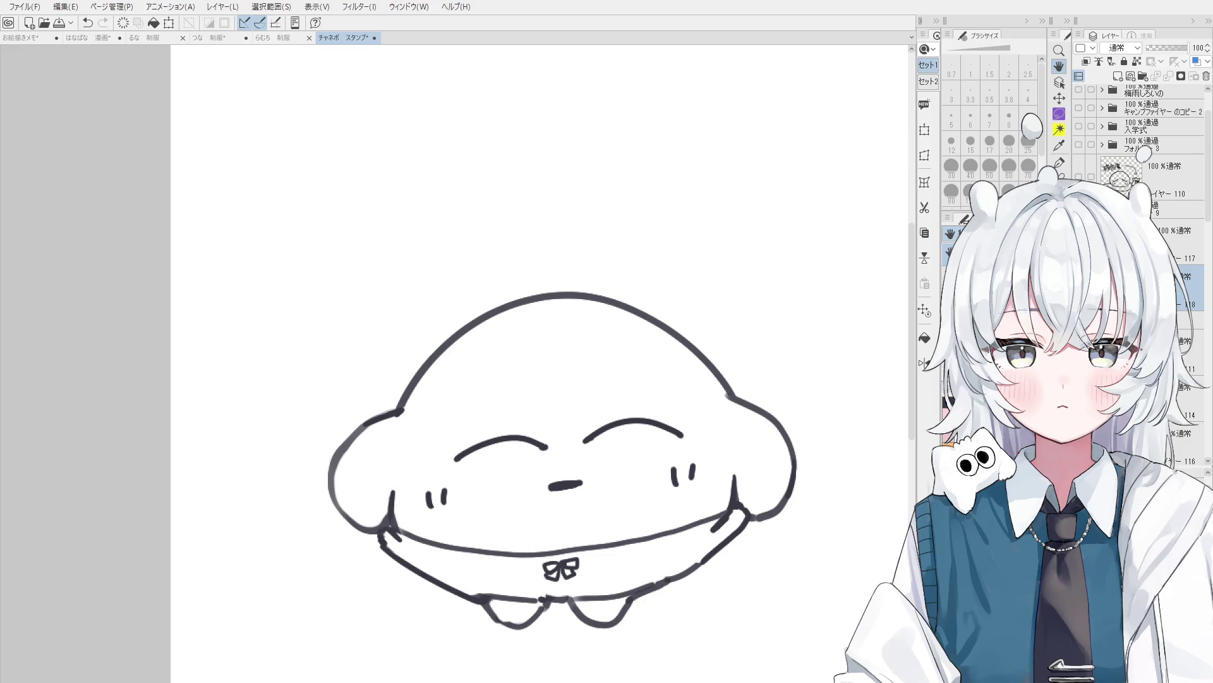
key("g")
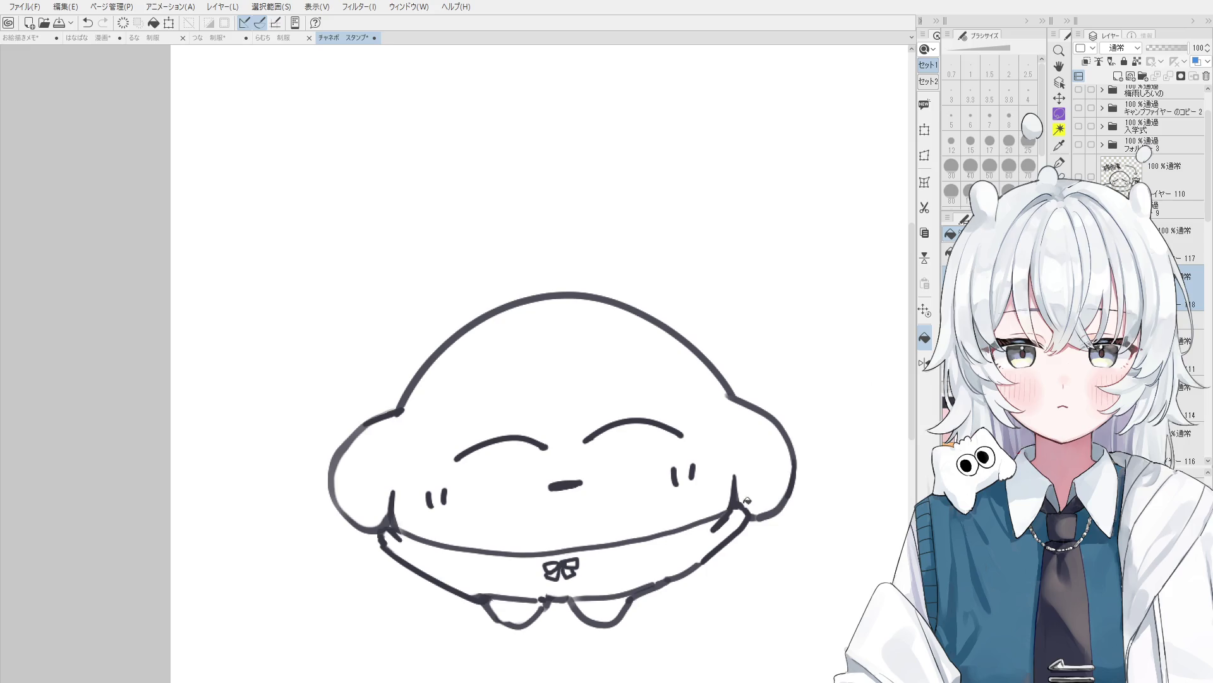
left_click(571, 585)
key("b")
mouse_move(571, 585)
left_mouse_down()
mouse_move(668, 504)
mouse_move(749, 460)
left_mouse_up()
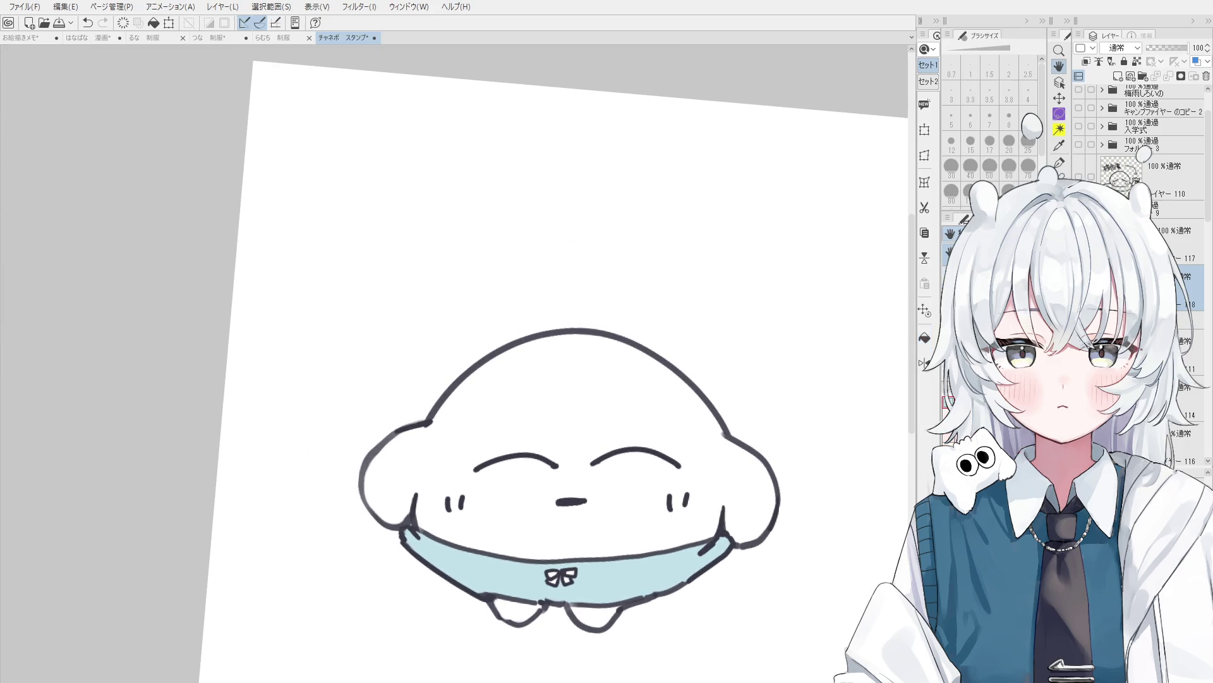
left_click(1118, 76)
mouse_move(706, 503)
left_mouse_down()
mouse_move(727, 504)
mouse_move(708, 506)
left_mouse_up()
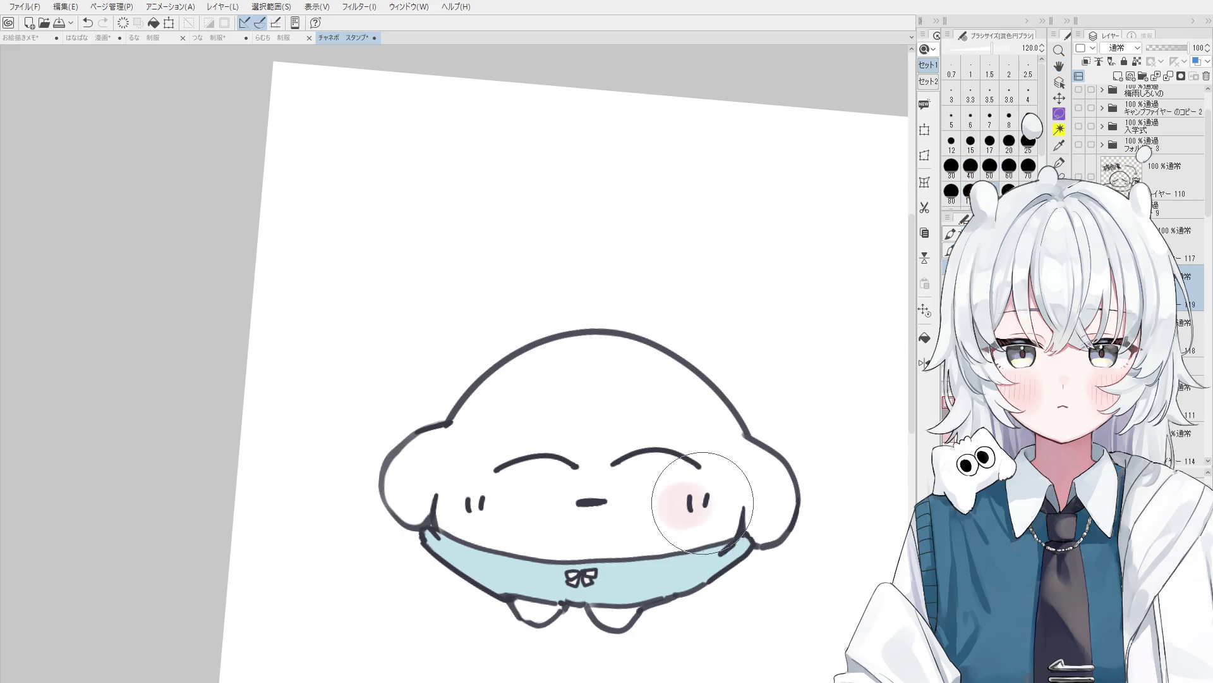
Airbrush soft pink blush onto the left cheek and reset the canvas view.
left_click_drag(487, 509, 500, 512)
key("ctrl+0")
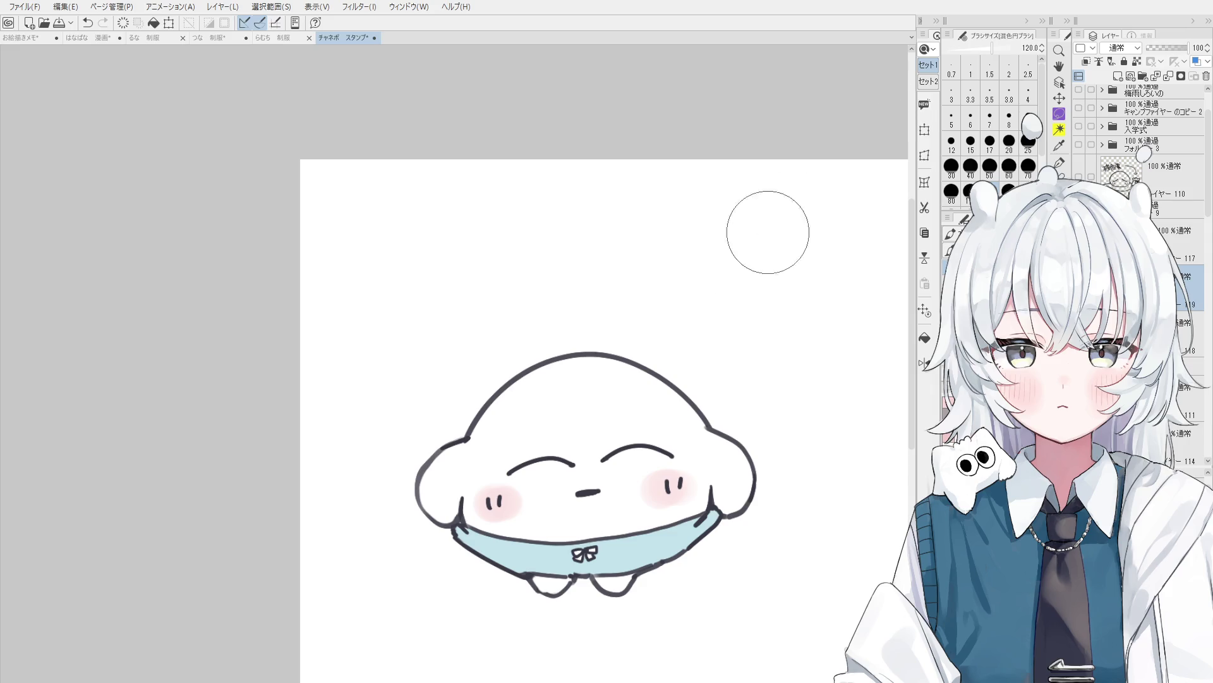
left_click_drag(767, 232, 778, 221)
left_click(1028, 167)
left_click_drag(534, 553, 588, 600)
key("ctrl+z")
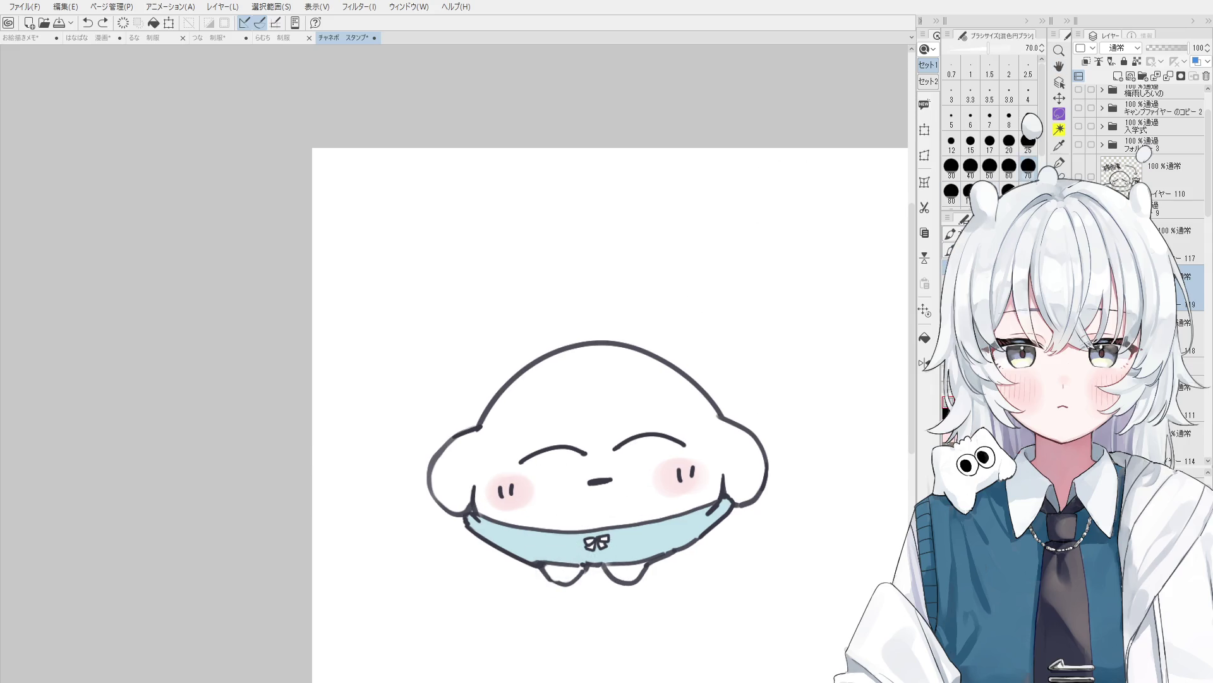
On a new layer, paint grey shading inside the feet with a size 20 brush.
left_click(1118, 76)
left_click(1009, 140)
scroll(549, 568, "up", 2)
left_click_drag(545, 572, 654, 578)
left_click(971, 141)
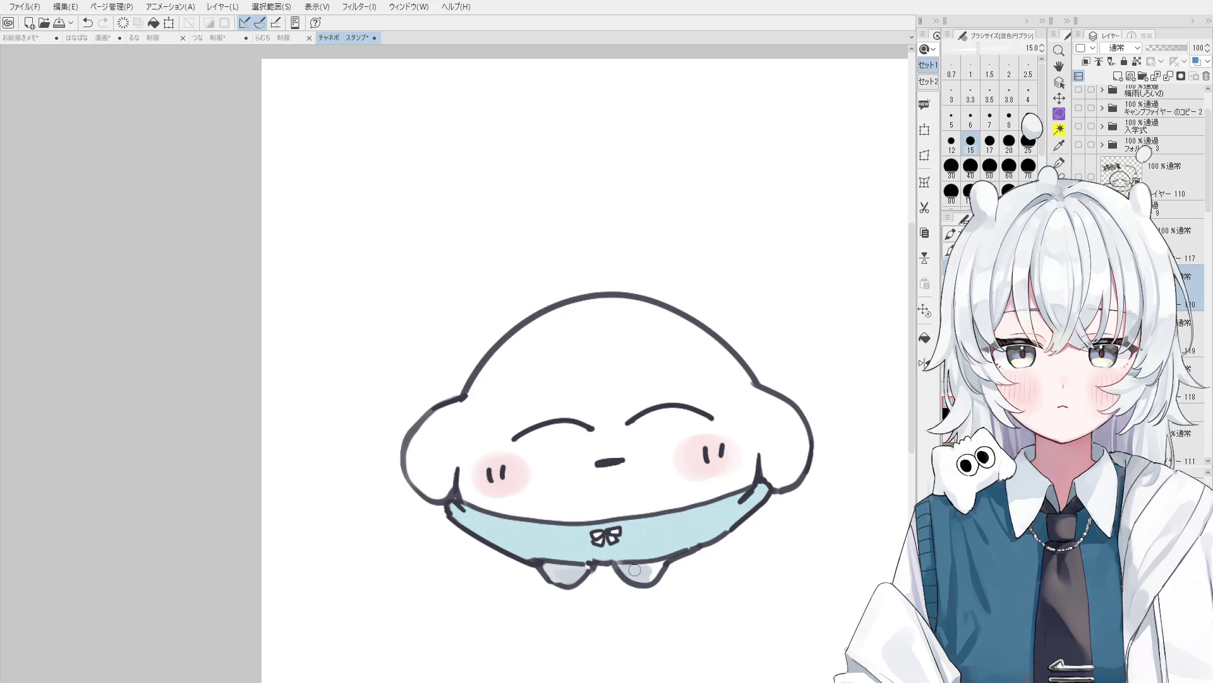
Shade the left arm and both arm-to-head joints grey with a size 20 brush.
mouse_move(759, 450)
left_mouse_down()
mouse_move(766, 480)
mouse_move(784, 488)
left_mouse_up()
key("ctrl+z")
left_click(1009, 140)
left_click_drag(443, 497, 456, 466)
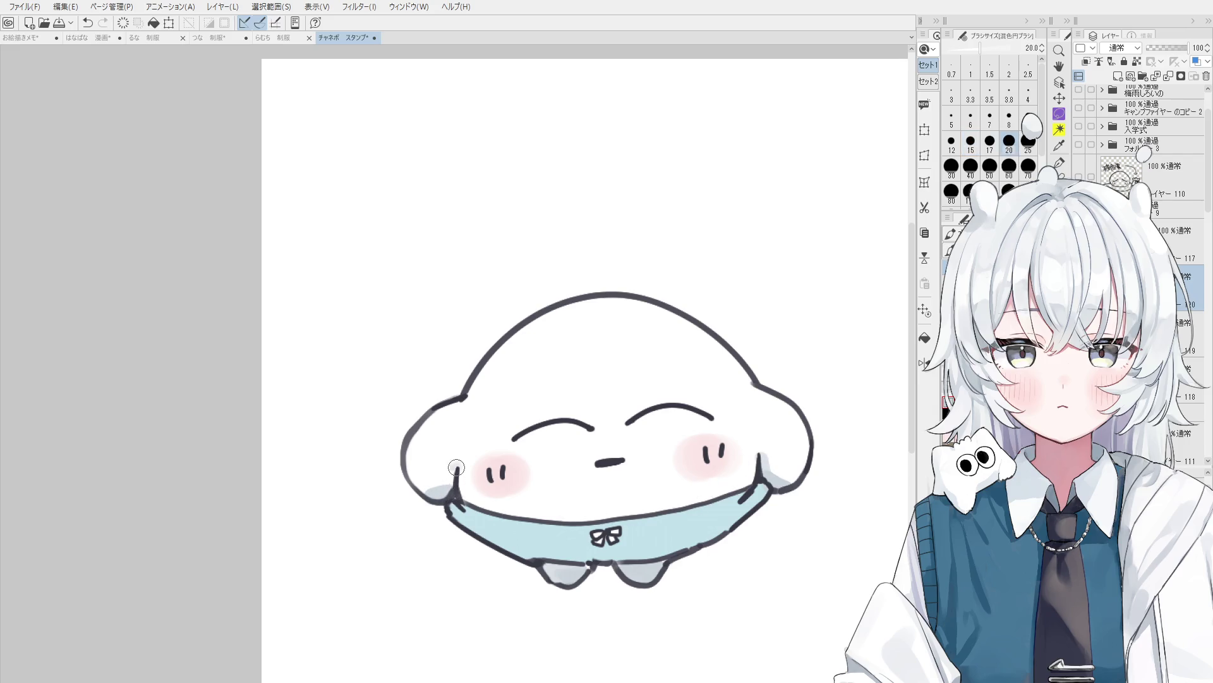
scroll(461, 471, "down", 1)
left_click_drag(473, 390, 464, 408)
left_click_drag(730, 391, 723, 402)
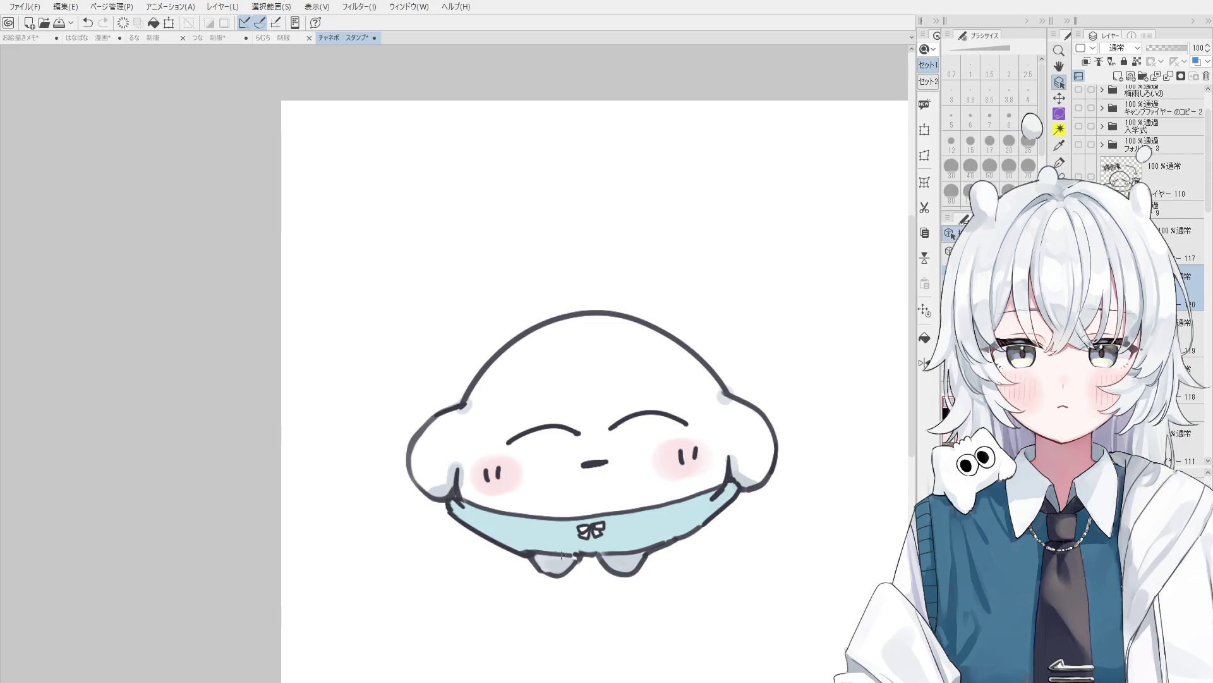
On layer 118, shade the lower bib grey-blue with the blending brush at size 30.
left_click(561, 494, "ctrl")
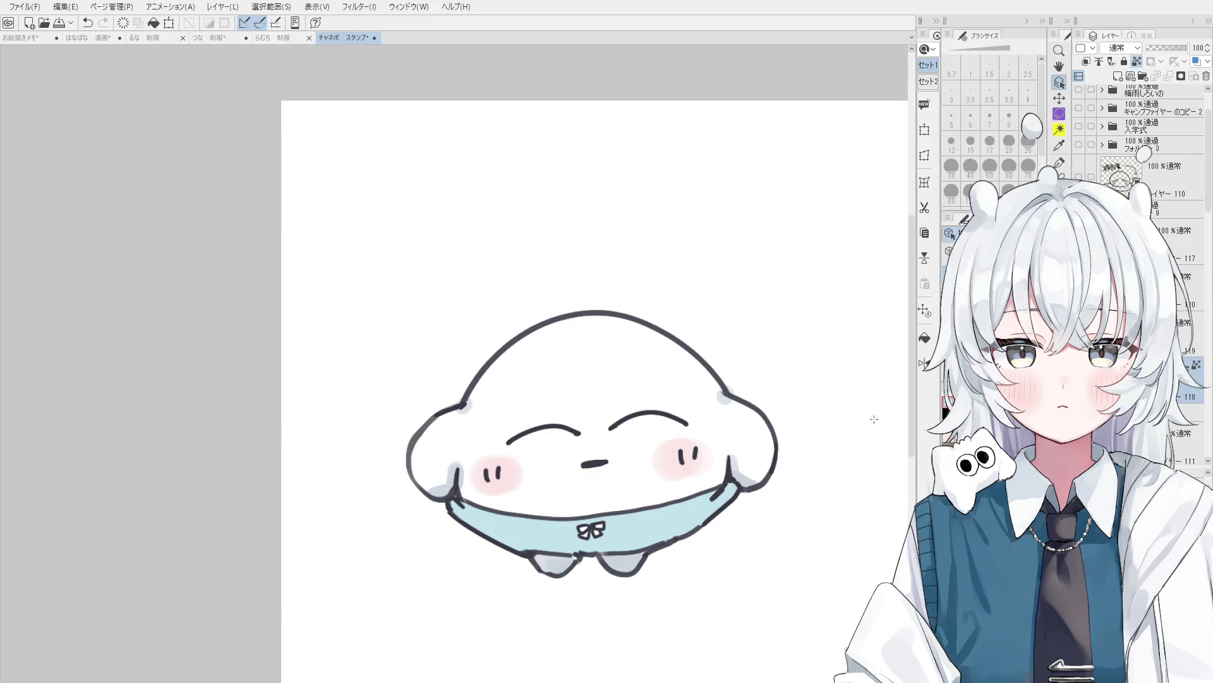
key("b")
key("bracketright")
left_click_drag(474, 522, 556, 544)
key("ctrl+z")
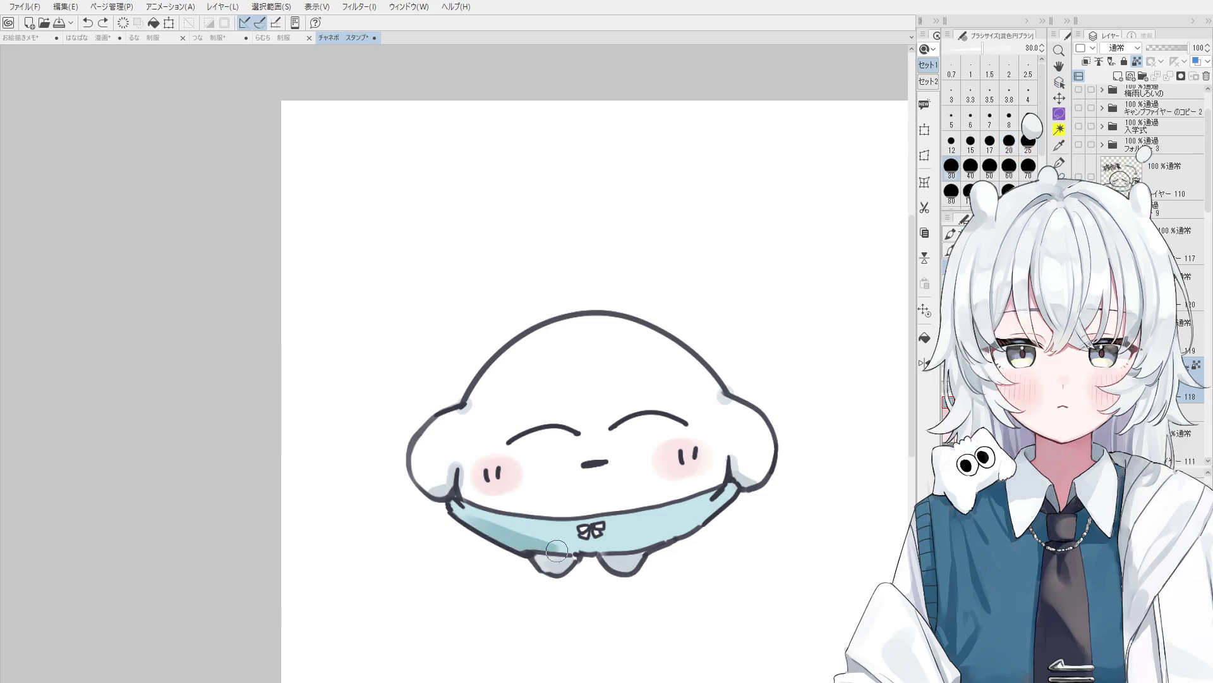
scroll(715, 495, "down", 2)
left_click_drag(714, 503, 651, 529)
scroll(572, 528, "down", 1)
scroll(572, 524, "up", 1)
Dab small grey-blue dots along the bib's upper edge at brush size 12.
key("bracketleft")
key("bracketleft")
key("bracketleft")
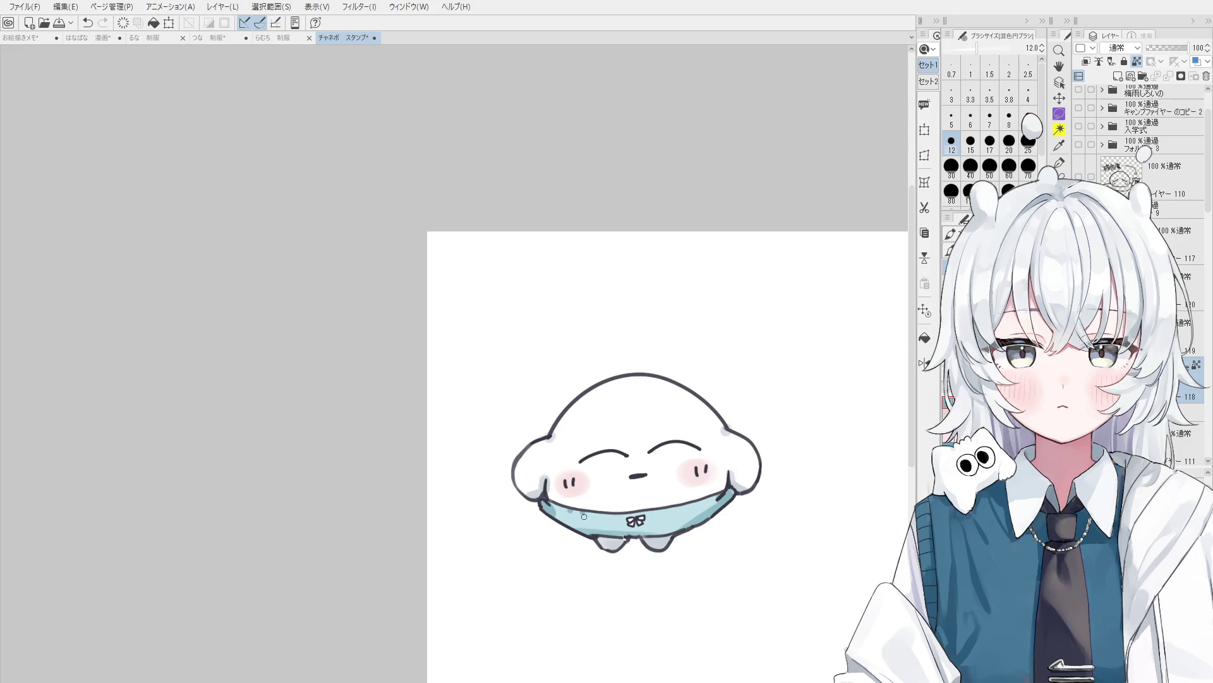
left_click_drag(669, 506, 703, 501)
scroll(703, 501, "down", 1)
scroll(673, 485, "up", 1)
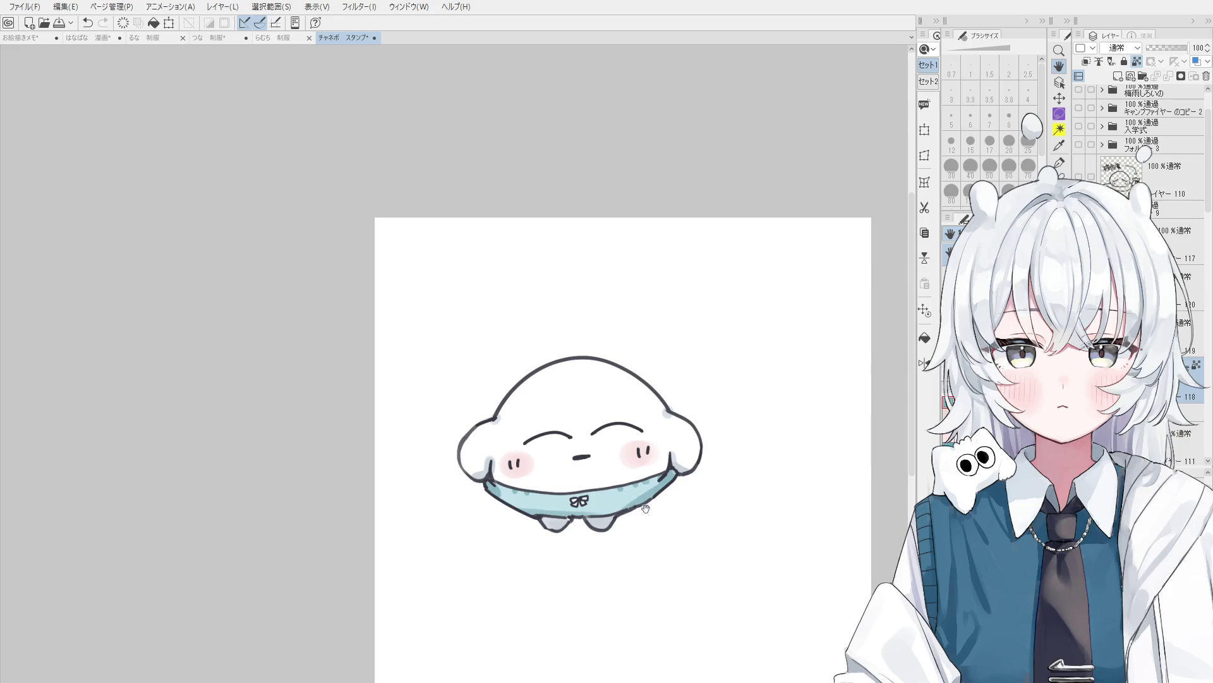
Rotate the canvas counter-clockwise and begin handwriting the caption's じ at pen size 7.
left_click_drag(673, 486, 677, 514)
scroll(672, 510, "up", 2)
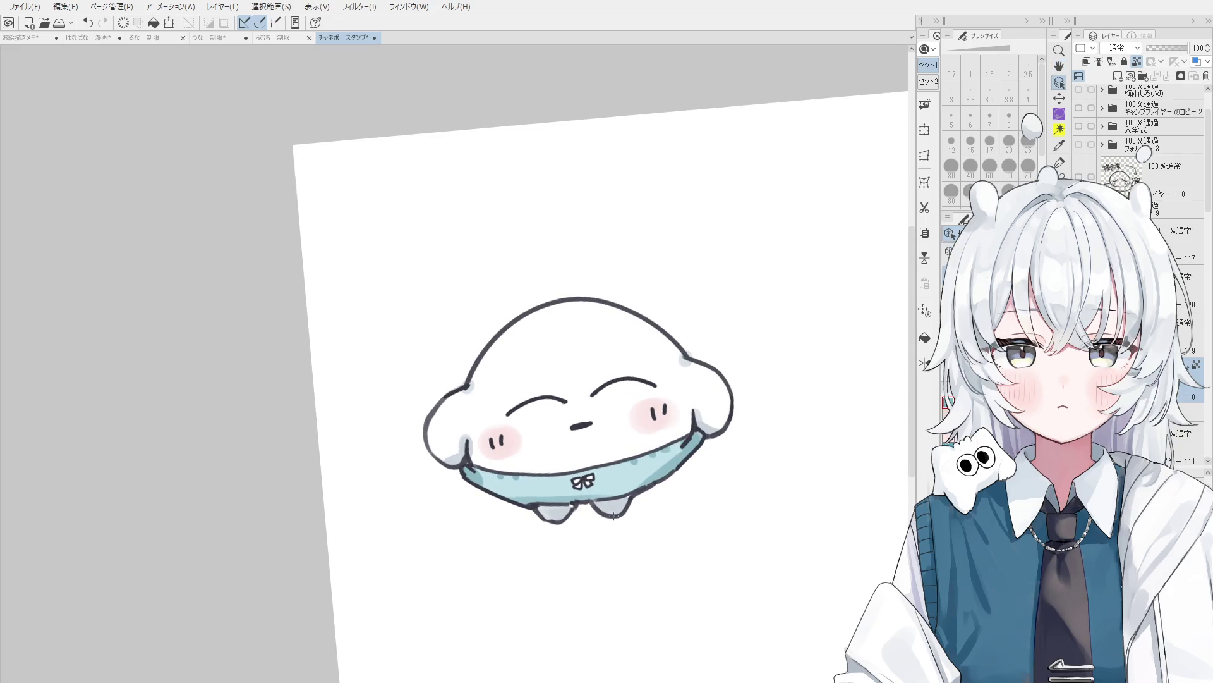
left_click(619, 501, "alt")
key("space")
key("minus")
key("minus")
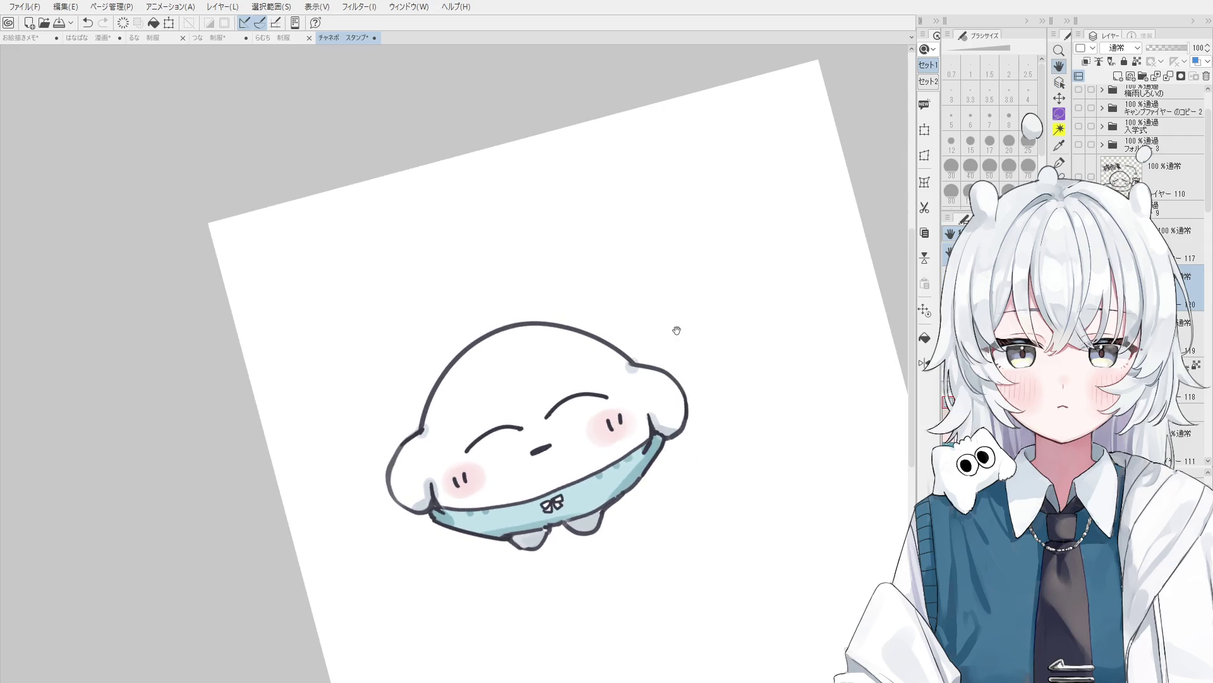
key("minus")
scroll(662, 362, "up", 3)
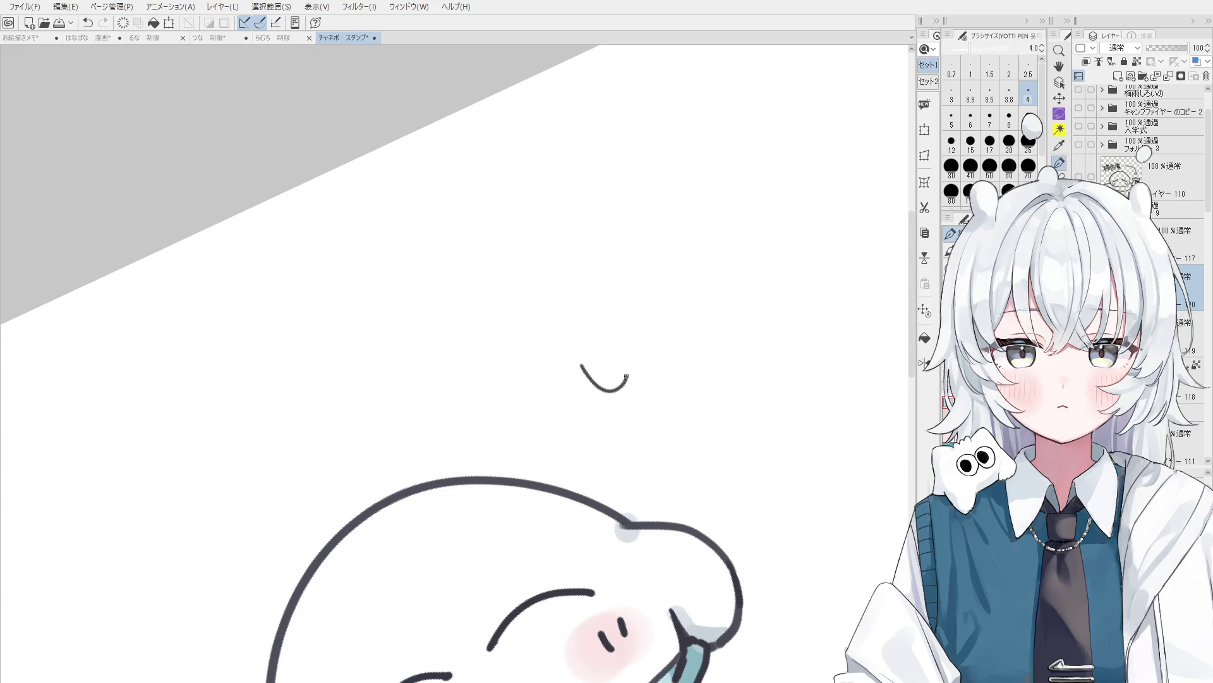
key("bracketright")
key("bracketright")
mouse_move(580, 367)
left_mouse_down()
mouse_move(623, 391)
mouse_move(632, 377)
left_mouse_up()
Hand-letter じょうず above the mascot, undoing and redrawing the misdrawn よ stroke.
mouse_move(605, 341)
left_mouse_down()
mouse_move(601, 359)
mouse_move(674, 335)
mouse_move(679, 354)
left_mouse_up()
key("ctrl+z")
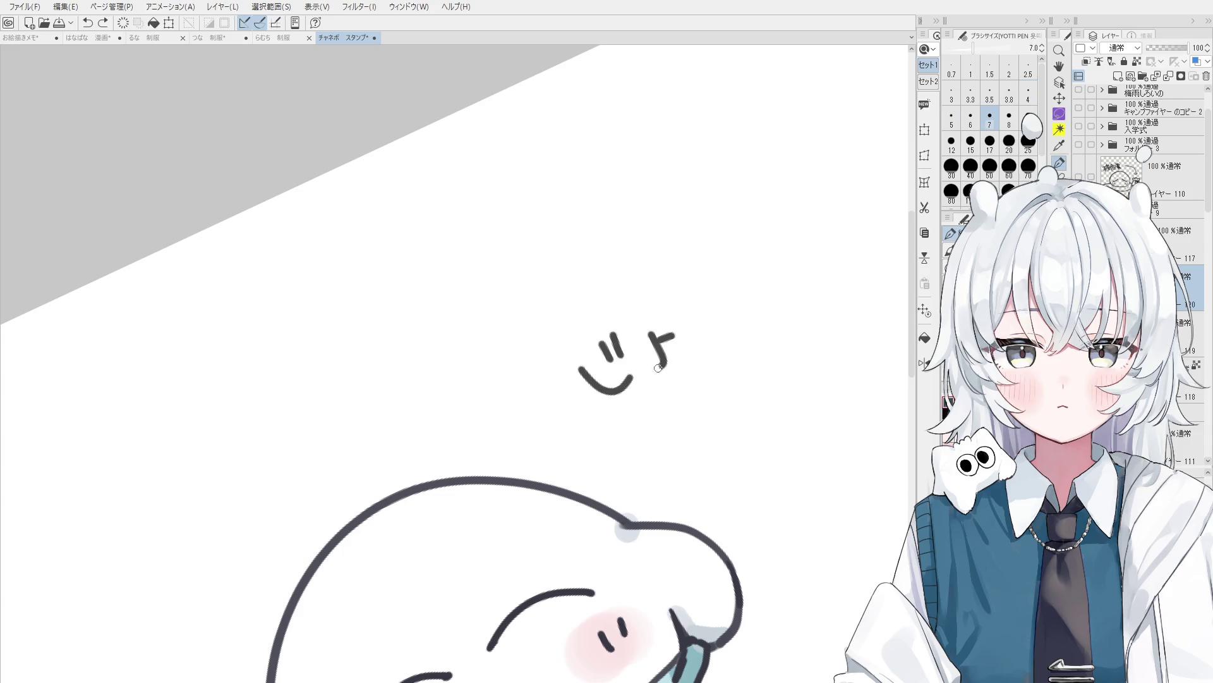
left_click_drag(677, 303, 726, 341)
mouse_move(721, 291)
left_mouse_down()
mouse_move(765, 274)
mouse_move(748, 292)
mouse_move(783, 318)
left_mouse_up()
left_click_drag(762, 248, 771, 266)
left_click_drag(781, 242, 785, 263)
Write に はけたね on the second line, redrawing the final ね until it loops correctly.
left_click_drag(622, 450, 642, 473)
left_click_drag(642, 430, 677, 456)
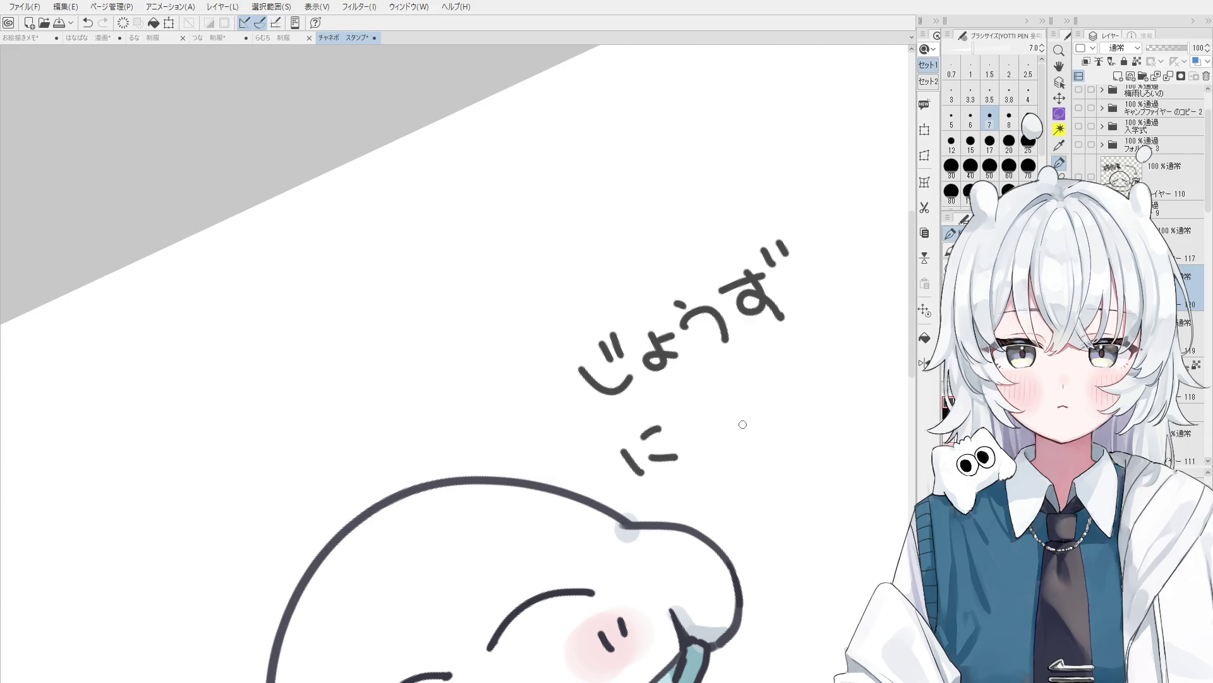
mouse_move(699, 408)
left_mouse_down()
mouse_move(722, 436)
mouse_move(735, 389)
mouse_move(756, 414)
mouse_move(802, 367)
left_mouse_up()
mouse_move(780, 359)
left_mouse_down()
mouse_move(793, 398)
mouse_move(625, 475)
left_mouse_up()
mouse_move(631, 425)
left_mouse_down()
mouse_move(665, 407)
mouse_move(663, 456)
mouse_move(684, 417)
left_mouse_up()
left_click_drag(672, 440, 696, 434)
left_click_drag(703, 379, 717, 418)
mouse_move(695, 409)
left_mouse_down()
mouse_move(749, 399)
mouse_move(722, 418)
left_mouse_up()
key("ctrl+z")
key("ctrl+z")
left_click_drag(690, 401, 749, 379)
key("ctrl+z")
left_click_drag(682, 403, 763, 378)
Zoom out, rotate the view and loop a freehand selection around the caption.
scroll(780, 403, "down", 3)
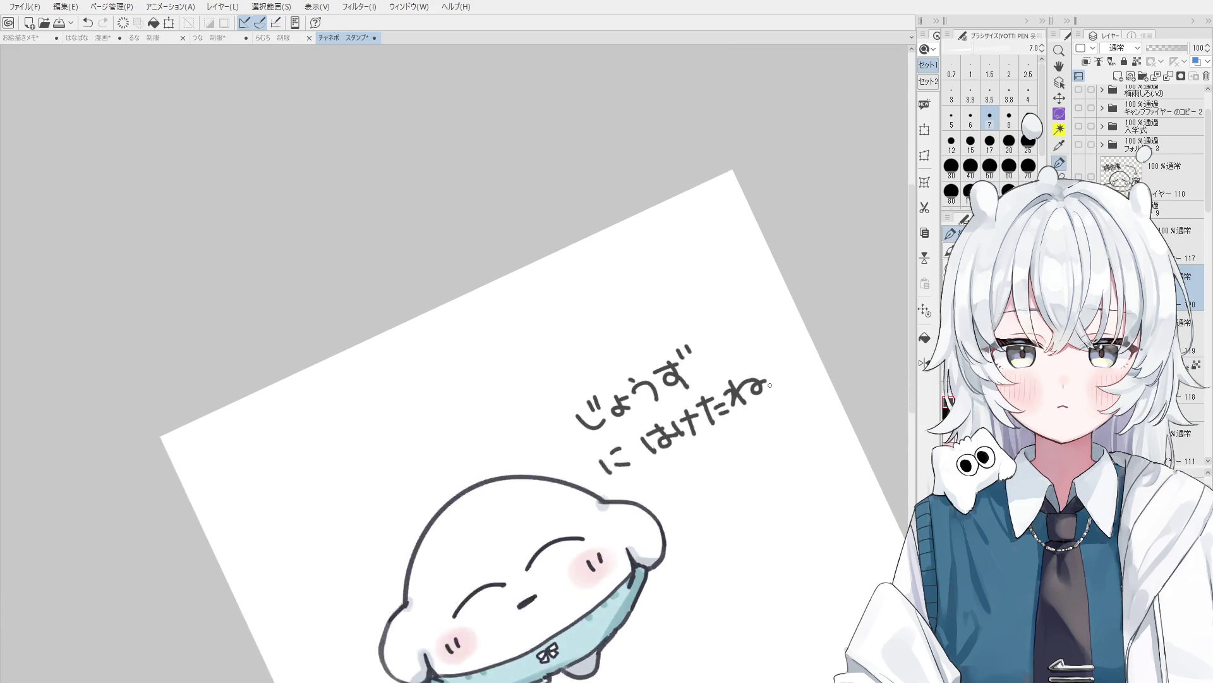
scroll(774, 400, "down", 2)
key("asciicircum")
key("m")
mouse_move(642, 447)
left_mouse_down()
mouse_move(769, 374)
mouse_move(706, 436)
mouse_move(696, 396)
left_mouse_up()
Move the selected caption up and left, commit its position, and pan the canvas.
left_click(725, 482)
key("minus")
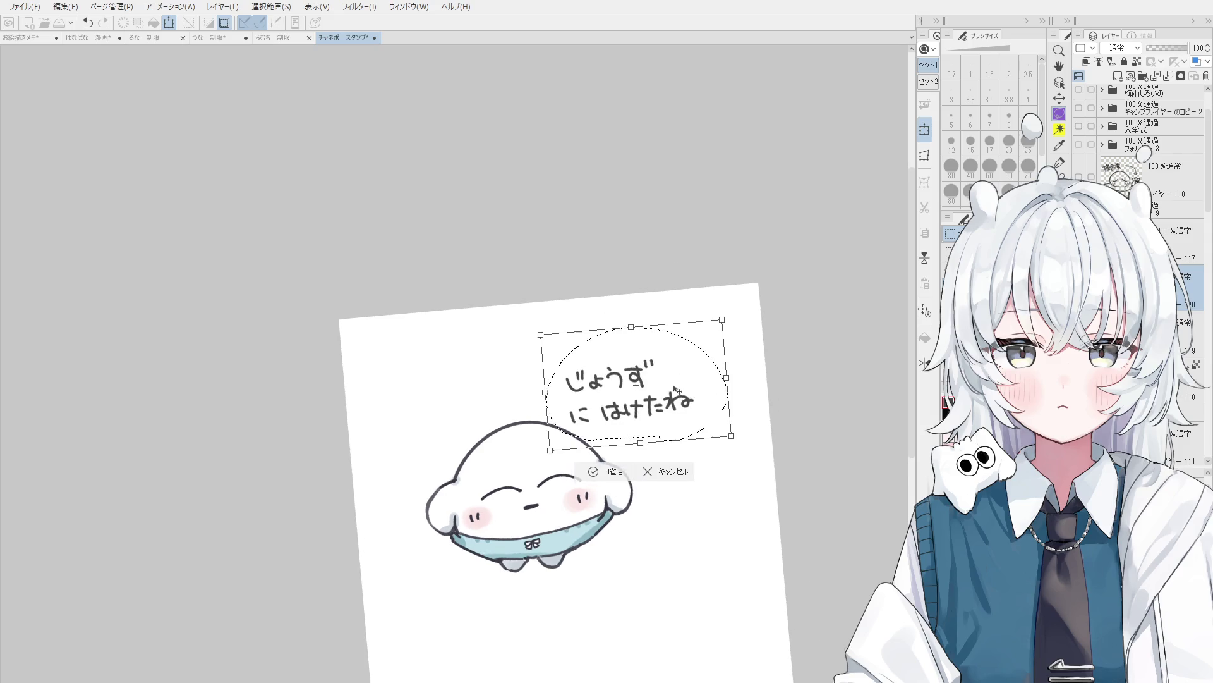
key("minus")
left_click(594, 482)
key("ctrl+d")
mouse_move(639, 493)
left_mouse_down()
mouse_move(645, 400)
mouse_move(454, 337)
left_mouse_up()
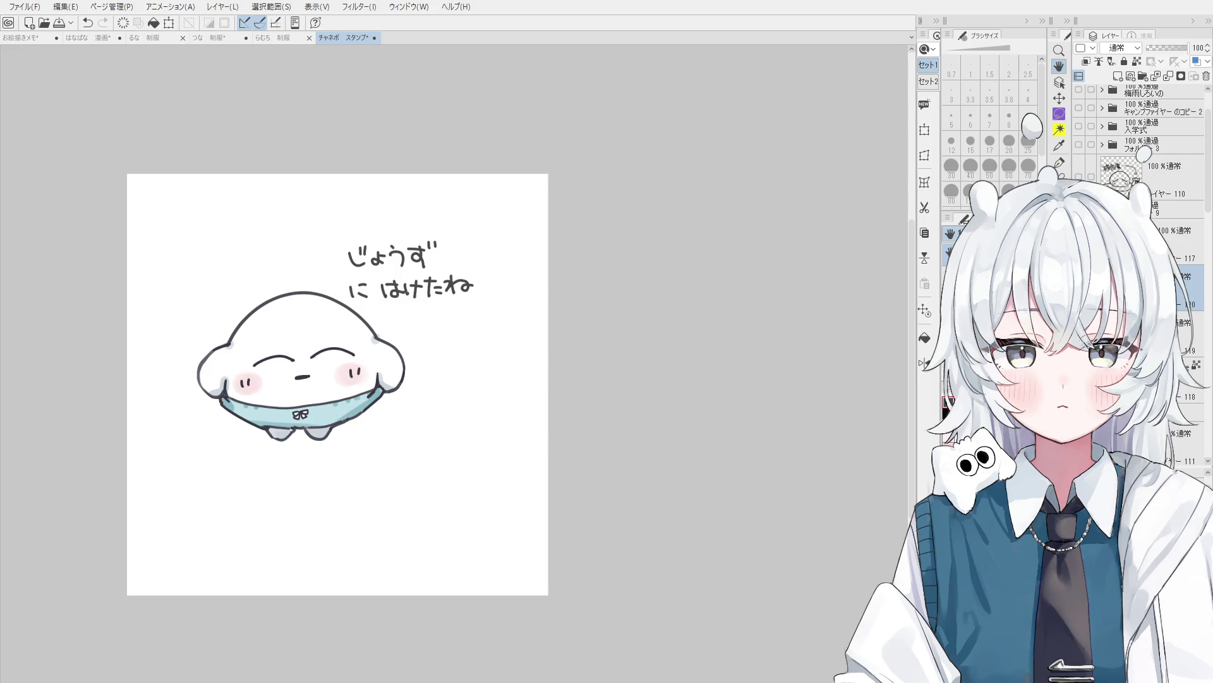
mouse_move(307, 312)
left_mouse_down()
mouse_move(475, 394)
mouse_move(508, 378)
left_mouse_up()
Draw the small creature's head and body at pen size 7, then its mouth and two eyes at size 5.
scroll(475, 394, "up", 1)
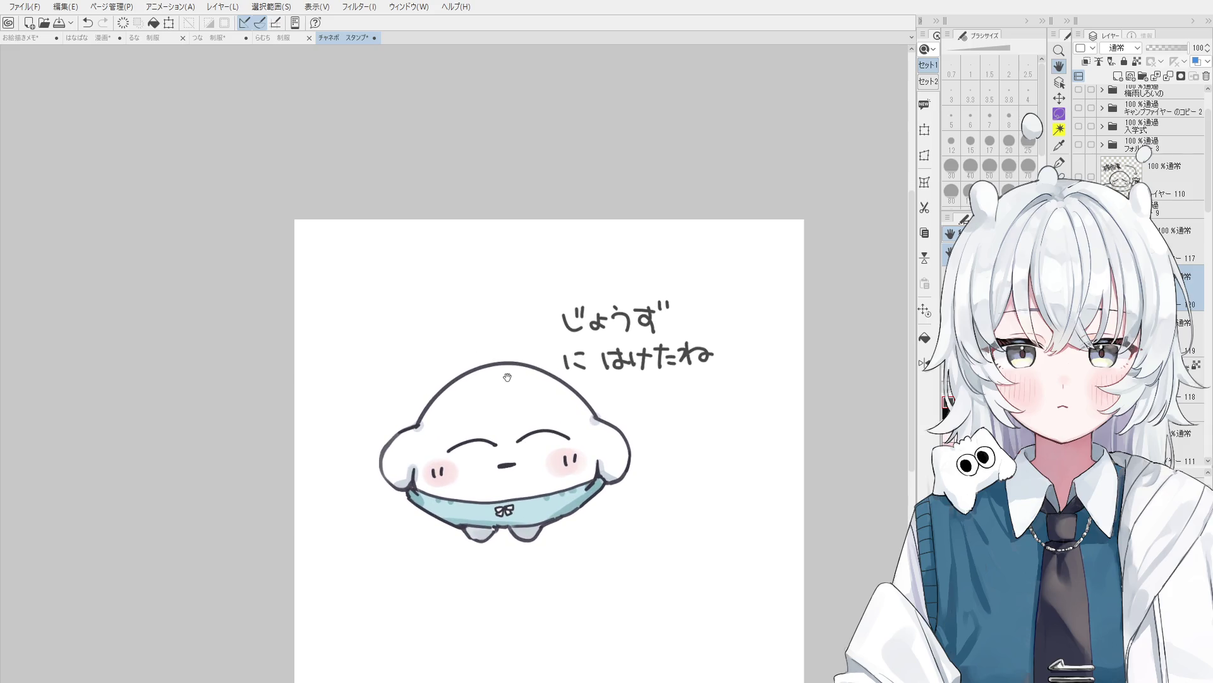
key("minus")
scroll(533, 527, "up", 3)
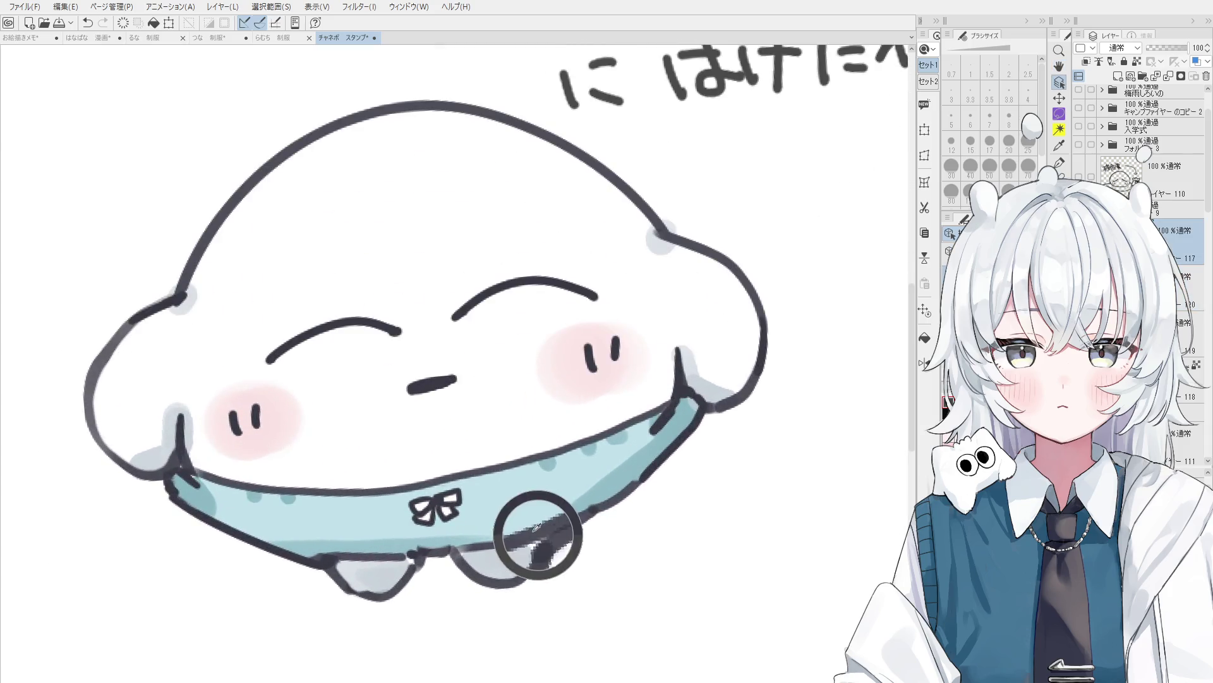
mouse_move(641, 529)
left_mouse_down()
mouse_move(538, 521)
mouse_move(575, 549)
mouse_move(562, 522)
mouse_move(731, 498)
left_mouse_up()
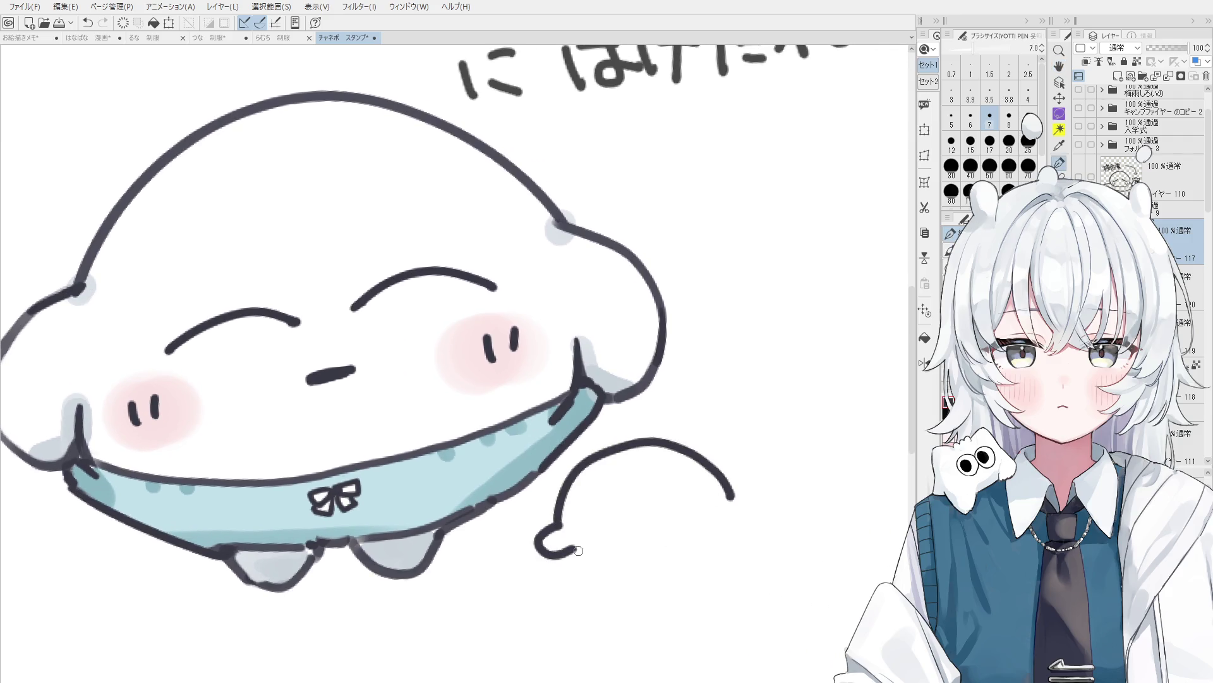
left_click_drag(564, 548, 671, 549)
key("bracketleft")
left_click_drag(607, 527, 643, 524)
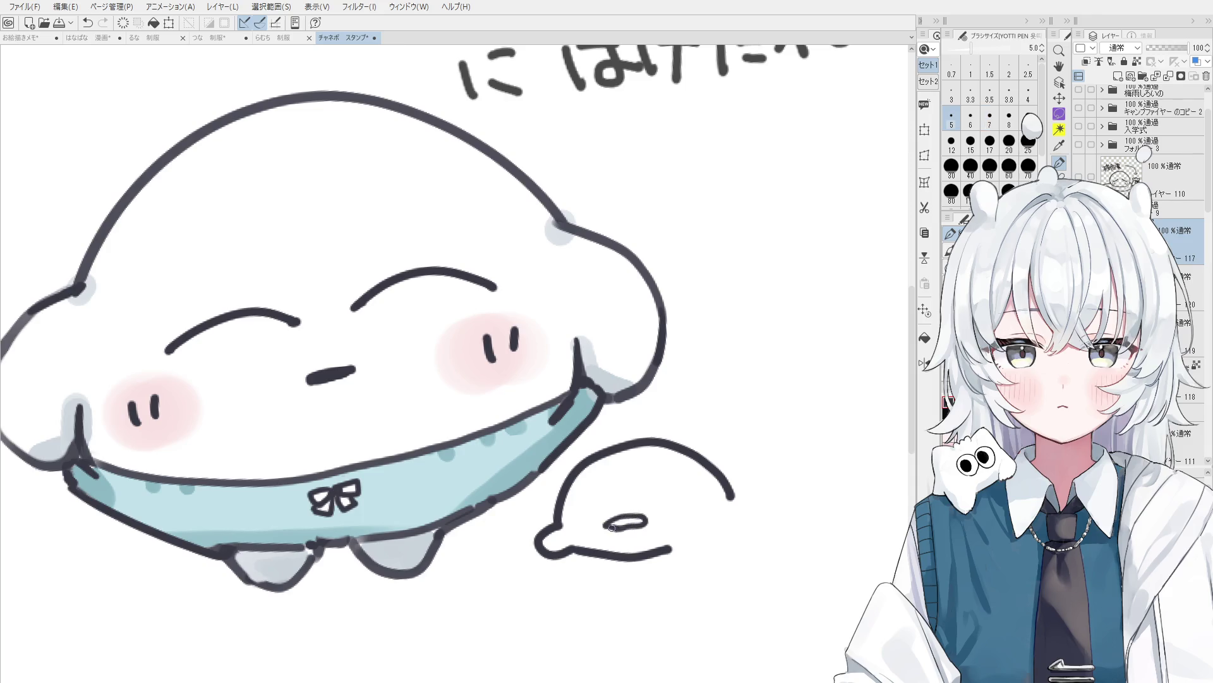
left_click(648, 497)
left_click(603, 503)
Back at pen size 7, close the creature's outline and draw its long looped tail, then zoom out.
scroll(689, 493, "down", 1)
key("p")
key("bracketright")
left_click_drag(639, 521, 683, 499)
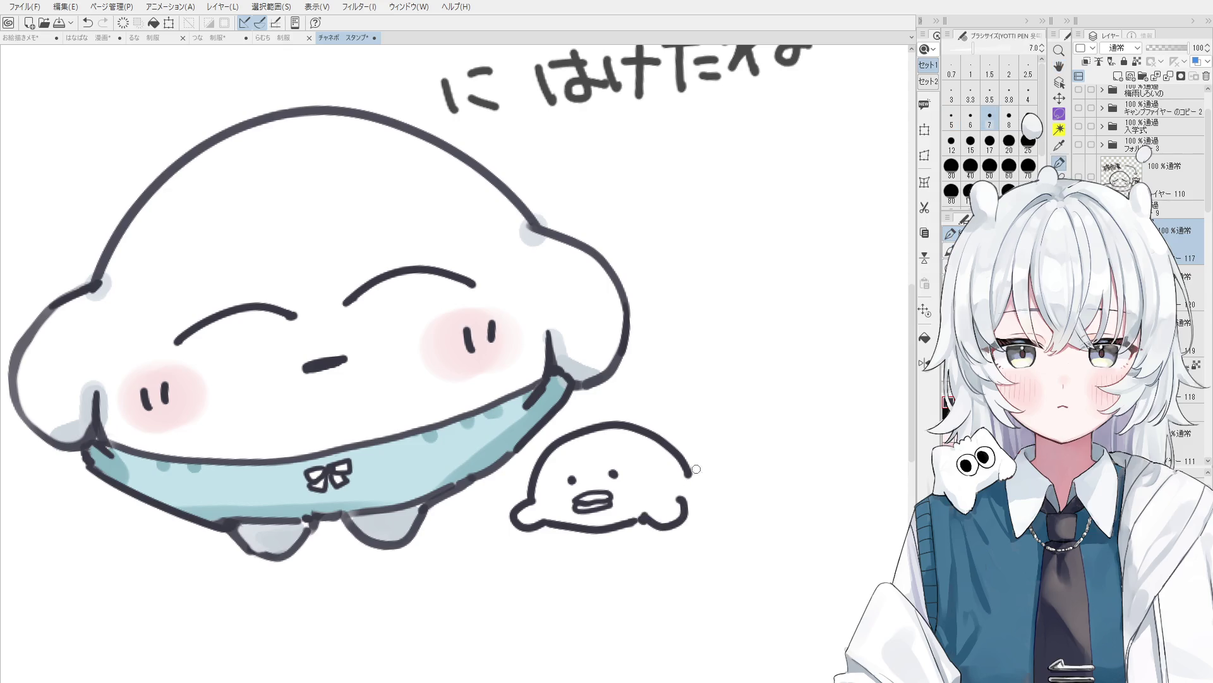
left_click_drag(678, 450, 810, 467)
mouse_move(688, 509)
left_mouse_down()
mouse_move(828, 466)
mouse_move(817, 483)
left_mouse_up()
key("h")
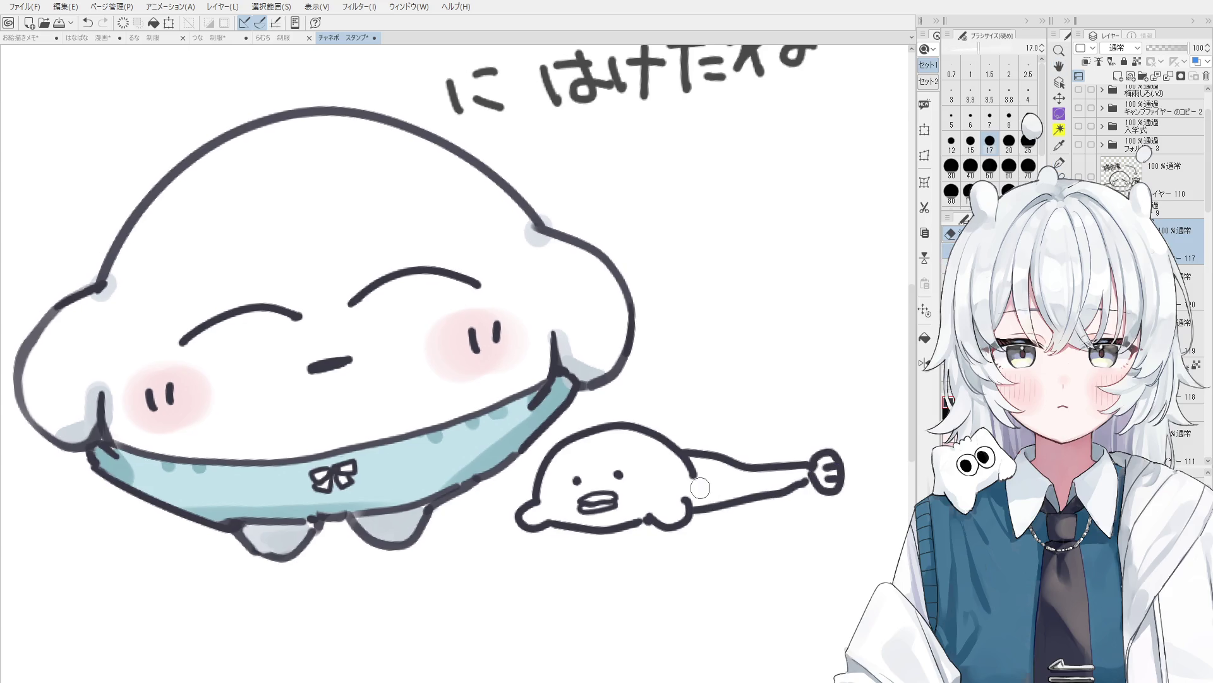
left_click_drag(702, 484, 705, 486)
scroll(705, 485, "down", 1)
scroll(705, 485, "down", 2)
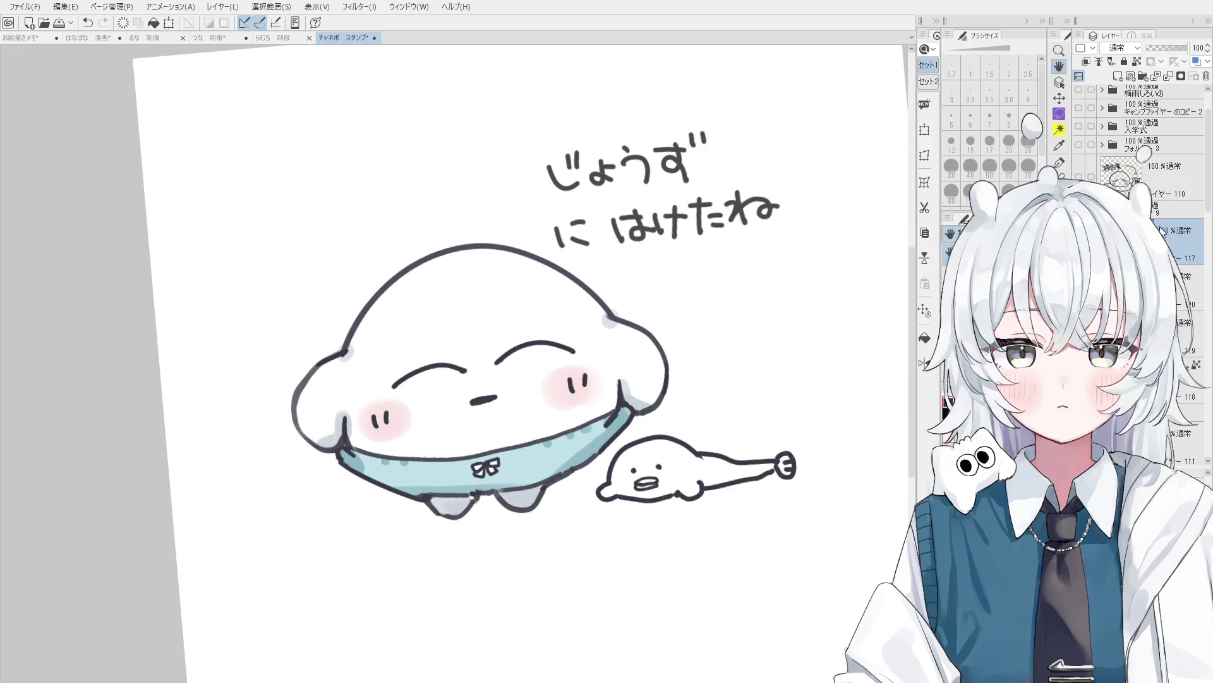
Add a new layer above layer 118 and flood-fill the seal creature with purple.
left_click(1188, 380)
key("ctrl+shift+n")
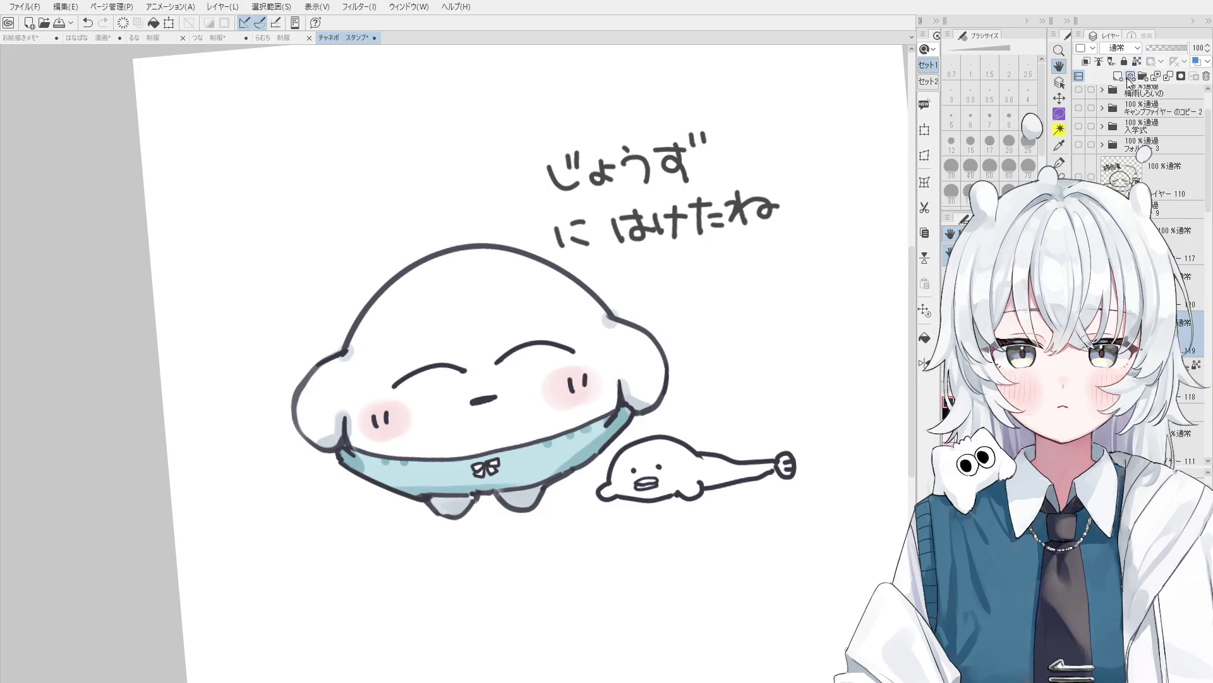
left_click(924, 338)
left_click(657, 483)
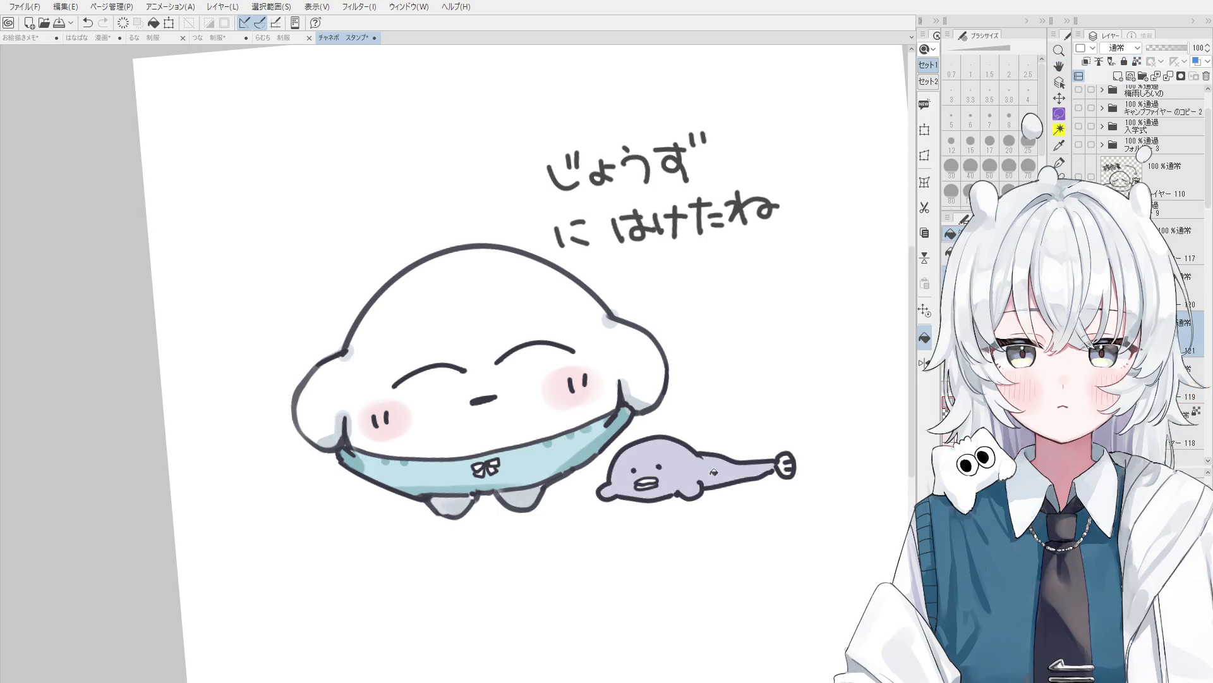
Set a round brush to size 20 and lock the layer's transparent pixels.
key("b")
scroll(786, 466, "up", 2)
key("bracketright")
key("bracketright")
key("bracketright")
scroll(588, 490, "down", 2)
left_click(1136, 62)
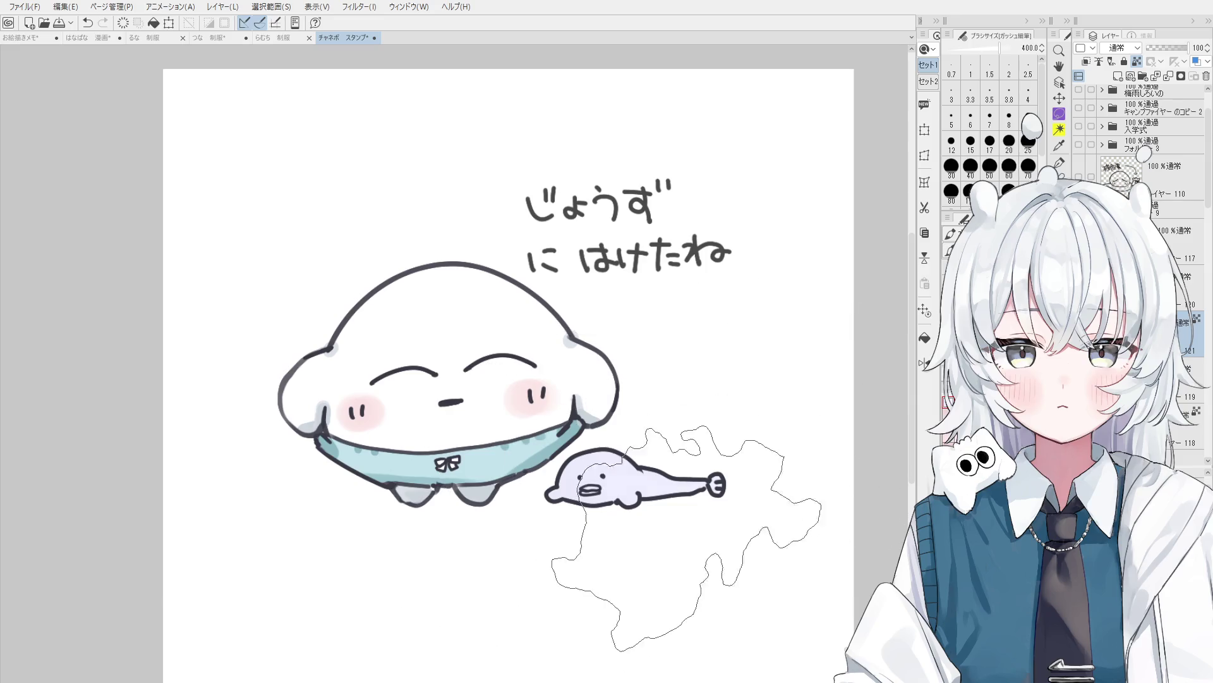
Select the little seal's layer and darken its lower outline with the blending round brush.
key("o")
scroll(778, 379, "down", 1)
left_click(667, 476)
left_click(667, 477)
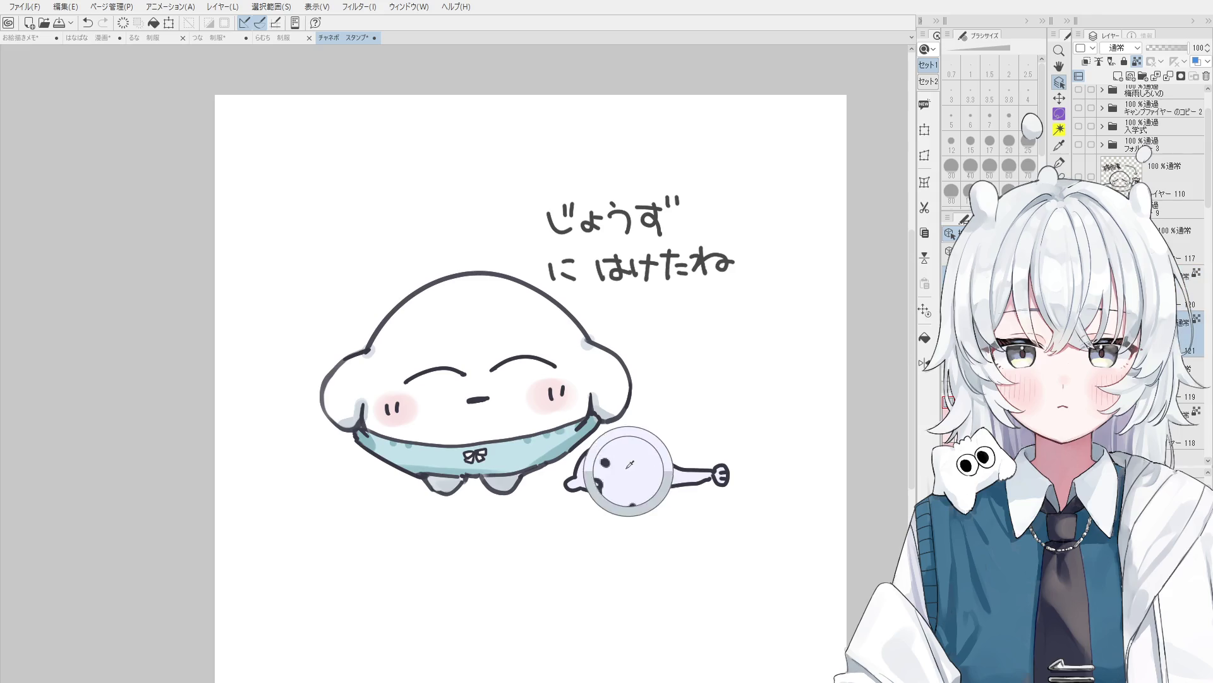
key("b")
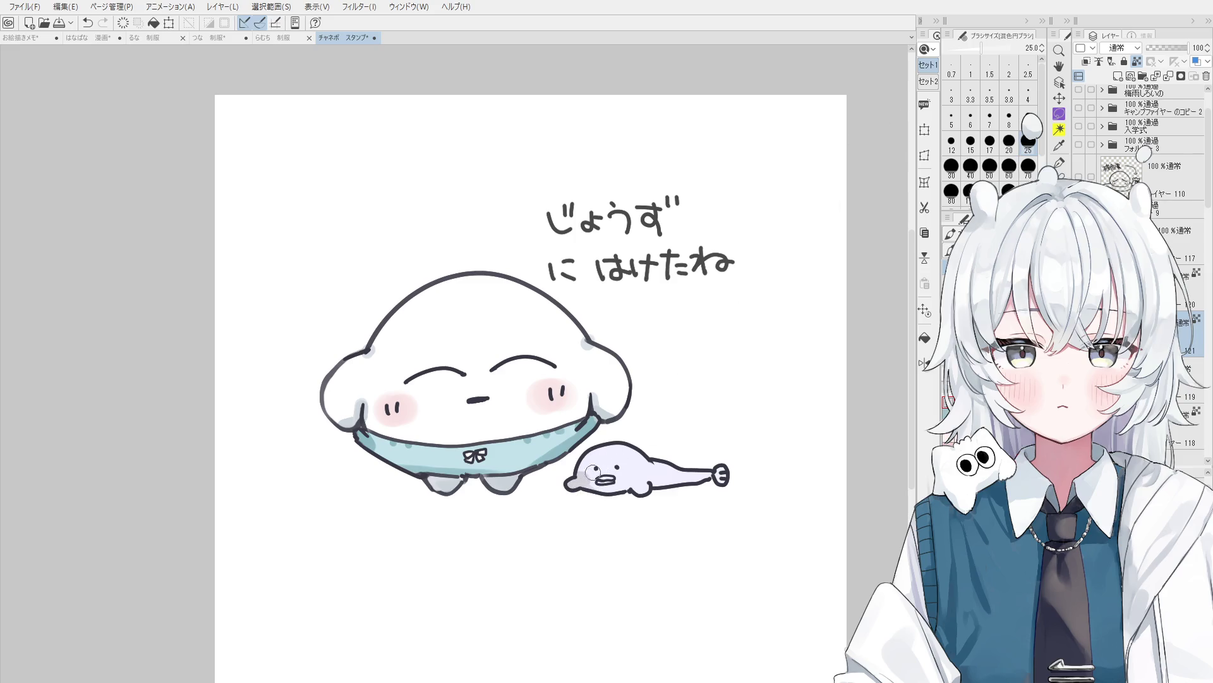
mouse_move(577, 486)
left_mouse_down()
mouse_move(721, 483)
mouse_move(711, 478)
left_mouse_up()
Zoom out and pan to center the whole finished sticker in view.
scroll(651, 272, "down", 1)
scroll(683, 310, "down", 1)
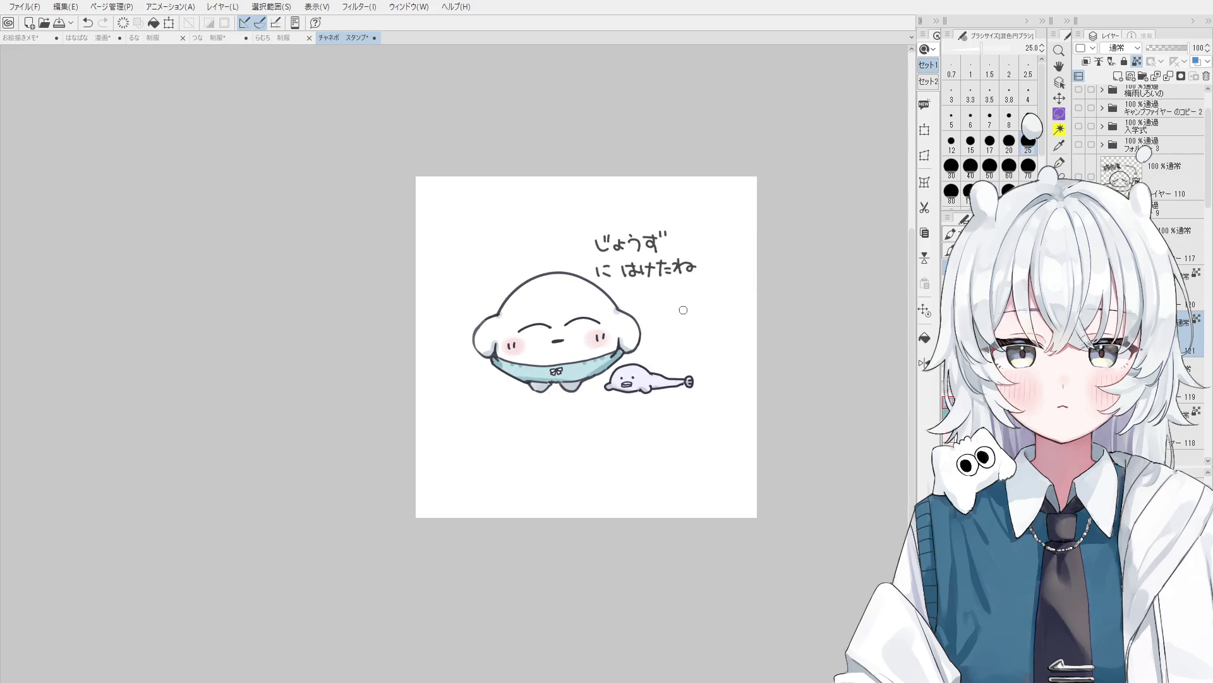
left_click_drag(686, 326, 606, 315)
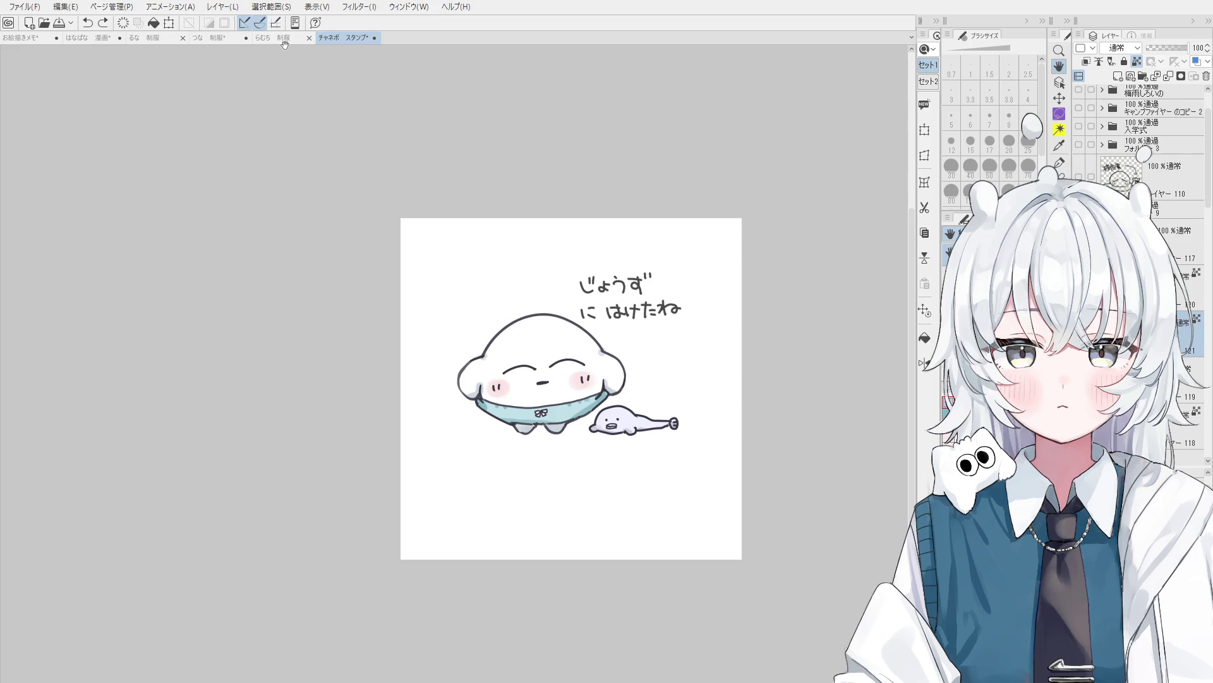
Bring up the つな 制服 schoolgirl illustration, zoomed and tilted onto the white sneaker.
left_click(215, 37)
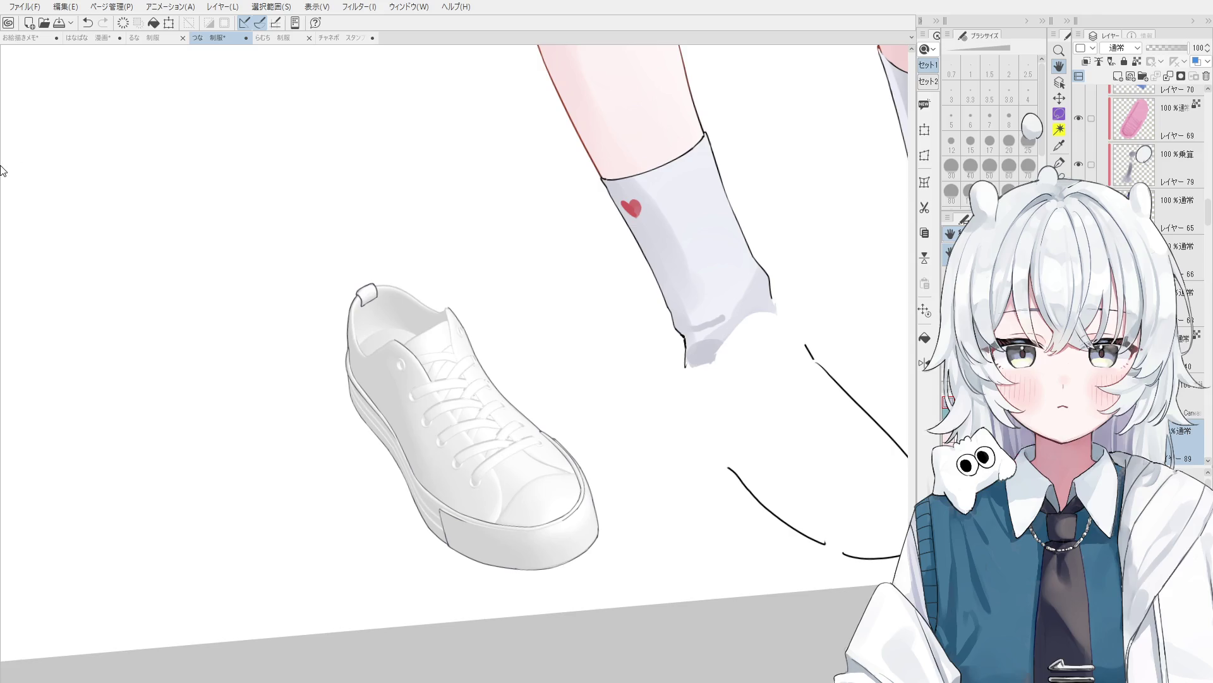
mouse_move(2, 170)
left_click_drag(529, 410, 529, 366)
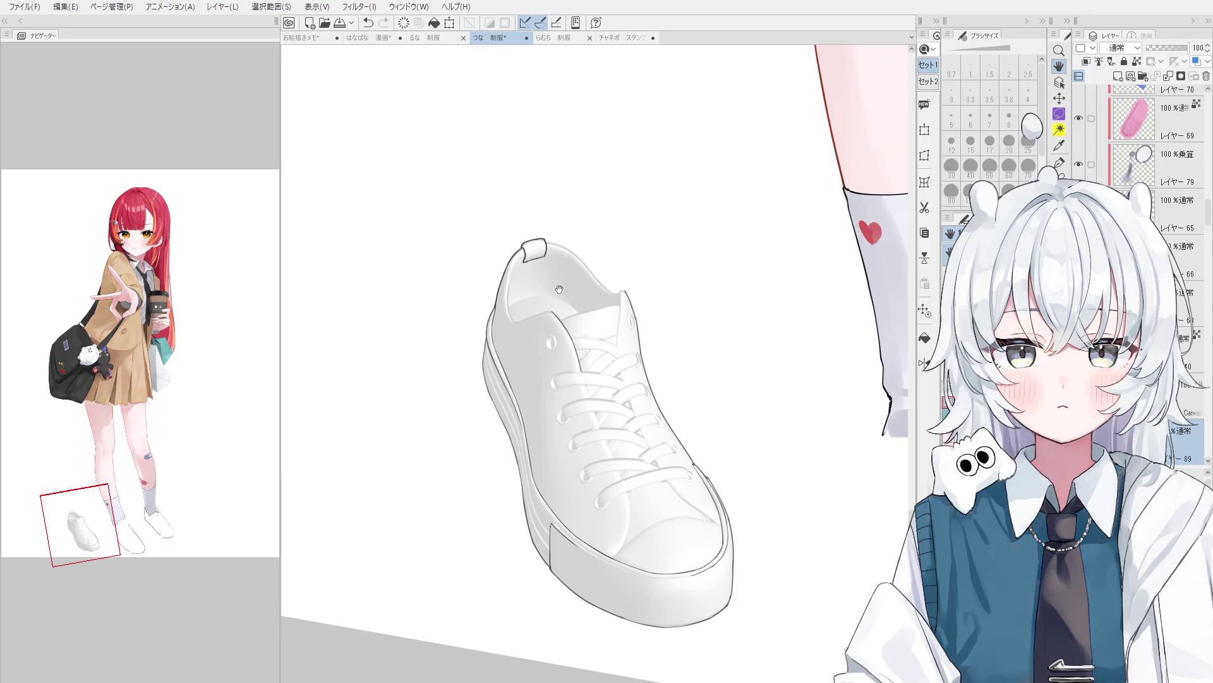
scroll(492, 328, "up", 5)
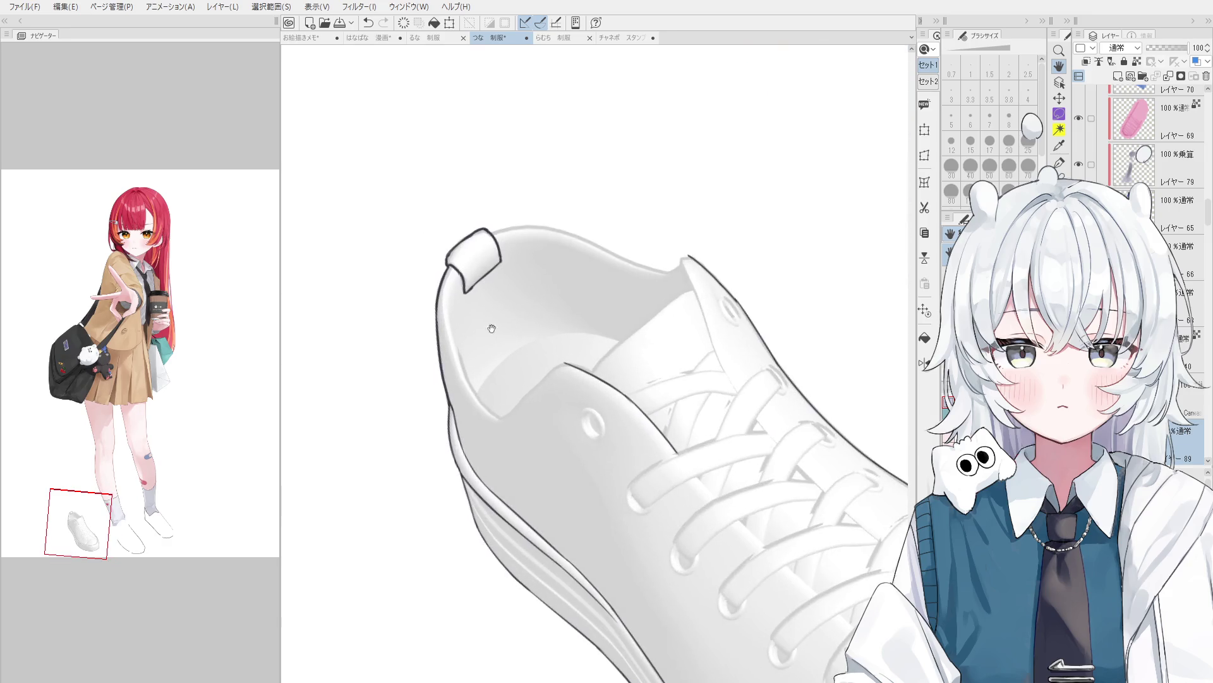
scroll(492, 328, "up", 2)
key("o")
scroll(461, 279, "up", 2)
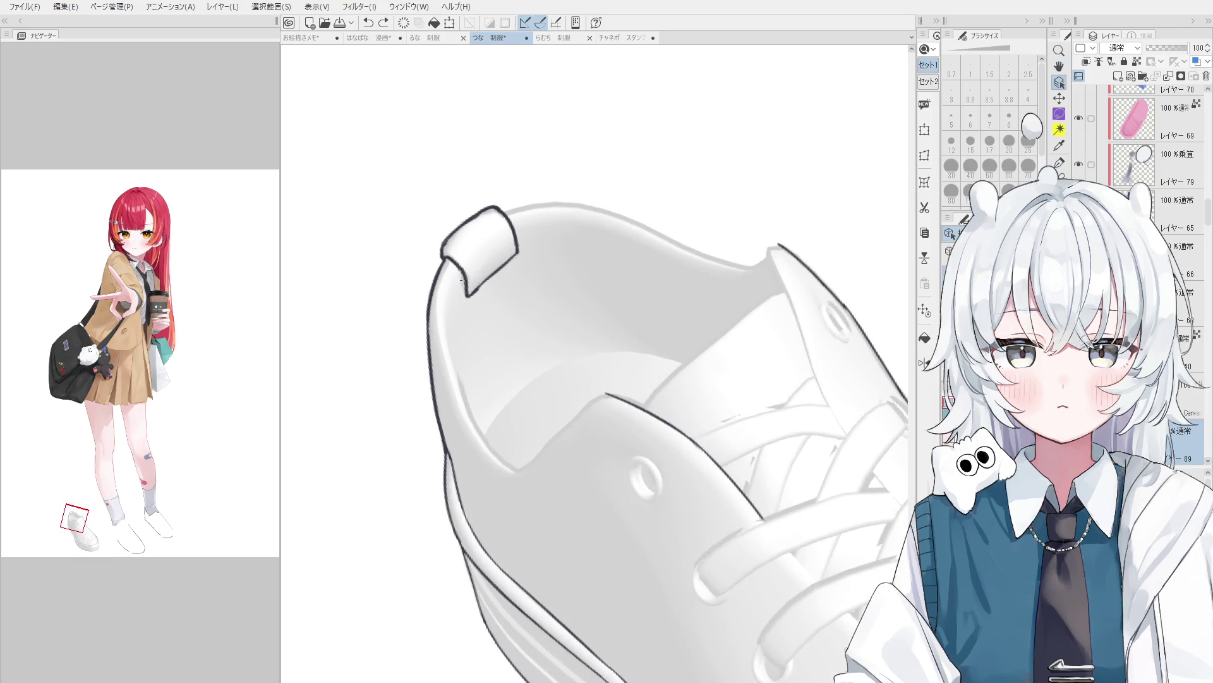
left_click_drag(461, 279, 449, 366)
key("p")
Trace a dark inner heel line on the sneaker, redoing it several times, then rotate the view.
key("ctrl+z")
scroll(450, 284, "down", 1)
mouse_move(453, 265)
left_mouse_down()
mouse_move(445, 310)
mouse_move(466, 375)
left_mouse_up()
key("ctrl+z")
left_click_drag(445, 311, 472, 417)
key("ctrl+z")
mouse_move(446, 310)
left_mouse_down()
mouse_move(491, 419)
mouse_move(534, 370)
left_mouse_up()
key("h")
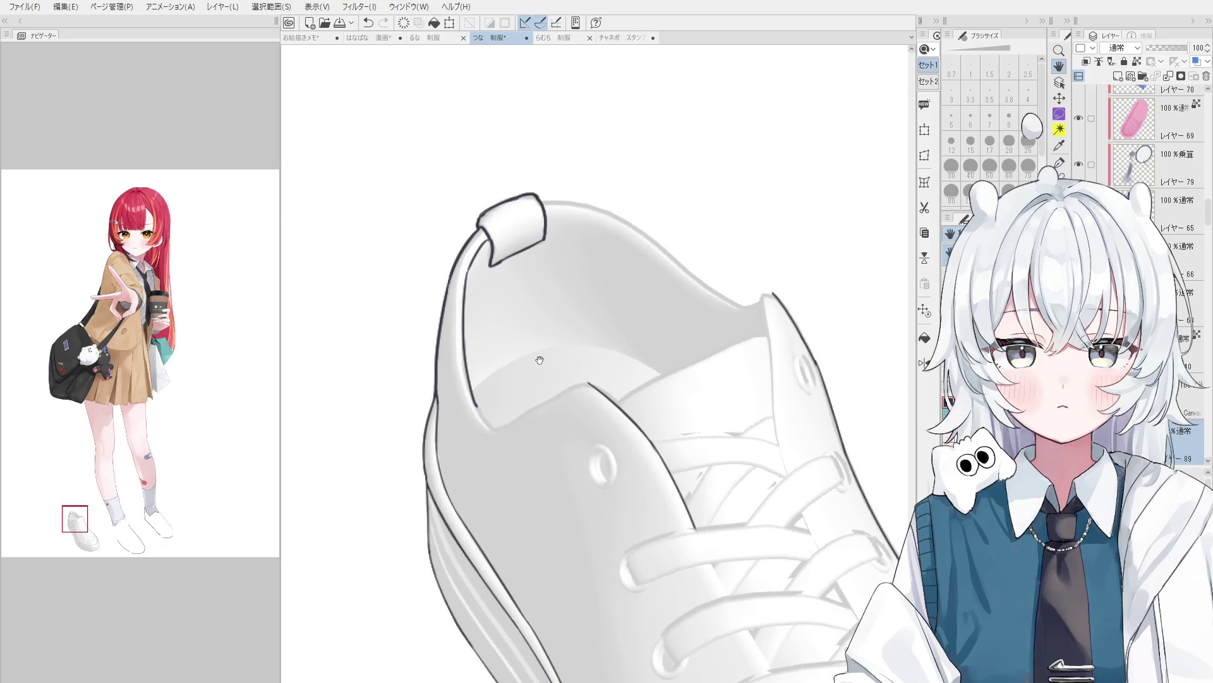
key("asciicircum")
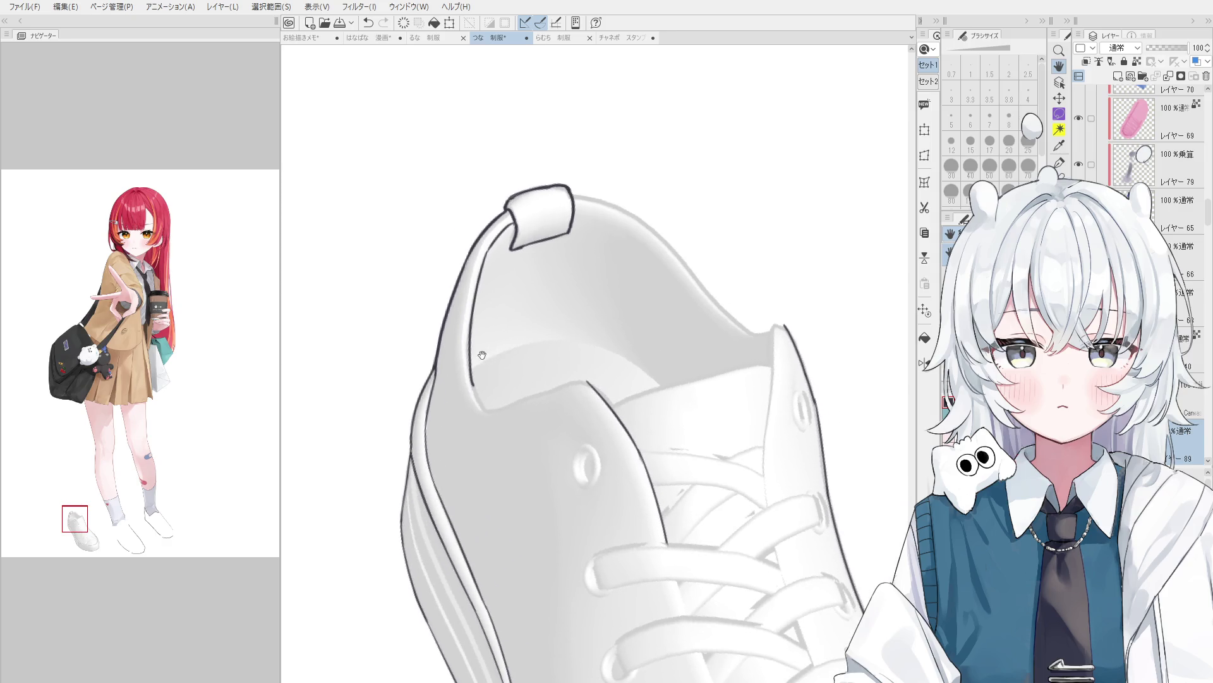
key("asciicircum")
key("asciicircum")
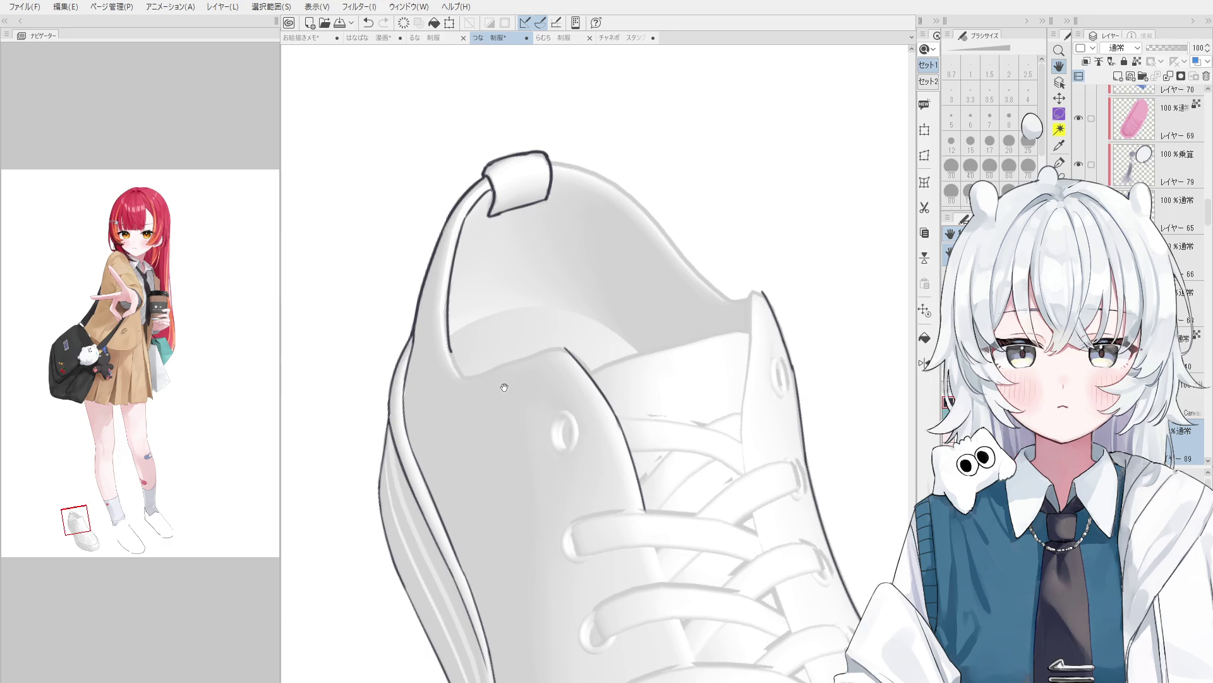
Ink the inner collar edge and join it to the outer outline, undoing stray strokes.
key("e")
scroll(468, 379, "up", 3)
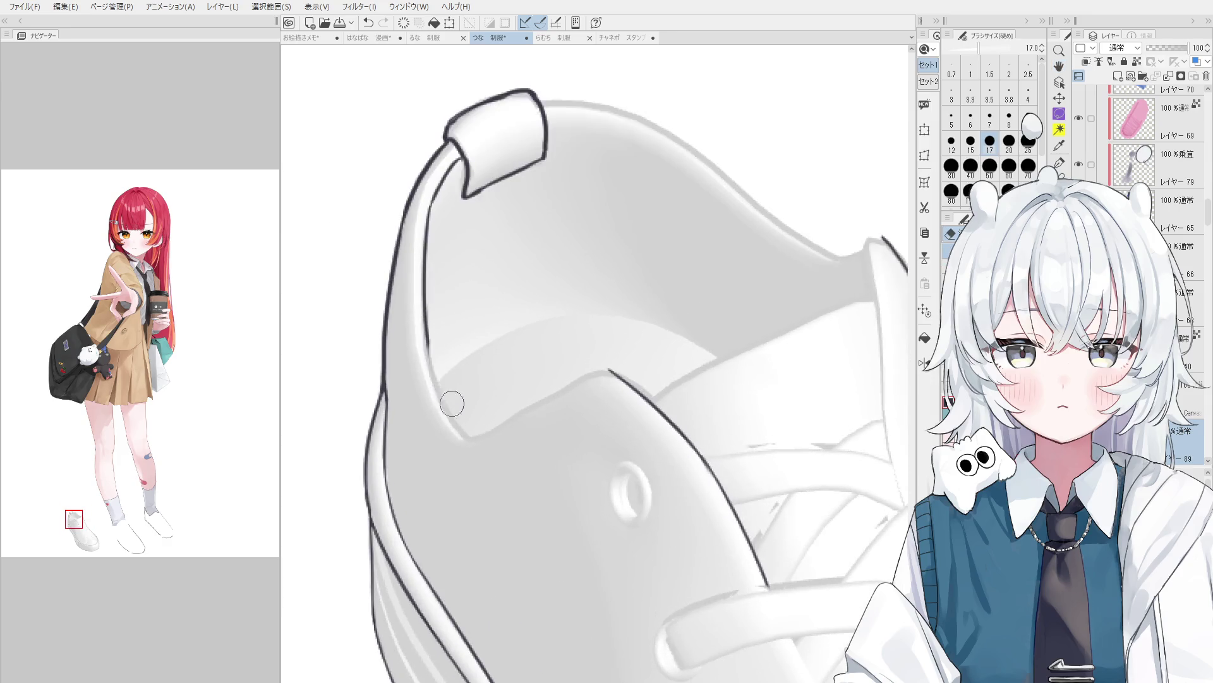
key("p")
left_click_drag(428, 316, 462, 431)
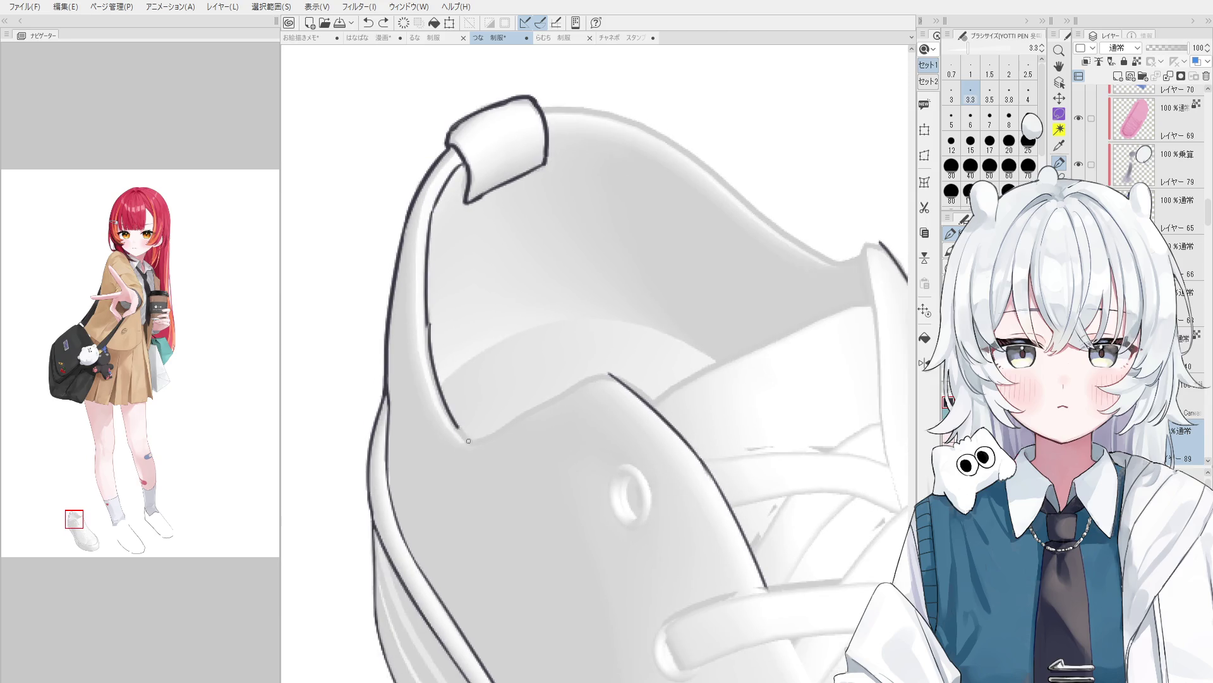
key("ctrl+z")
scroll(470, 444, "down", 2)
key("e")
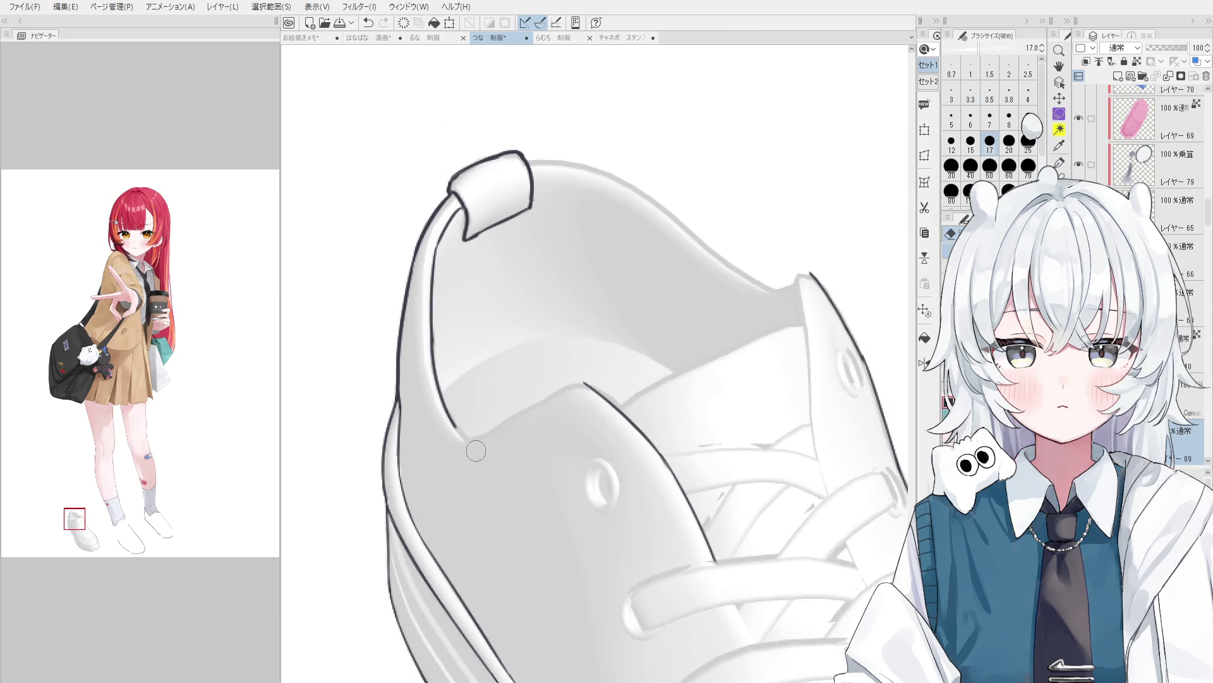
key("p")
scroll(474, 446, "up", 1)
scroll(473, 442, "up", 1)
left_click_drag(473, 442, 652, 352)
scroll(675, 355, "down", 2)
key("ctrl+z")
key("ctrl+z")
key("ctrl+z")
key("ctrl+z")
Outline the tip and left edge of the shoe tongue in dark ink.
left_click_drag(658, 311, 647, 317)
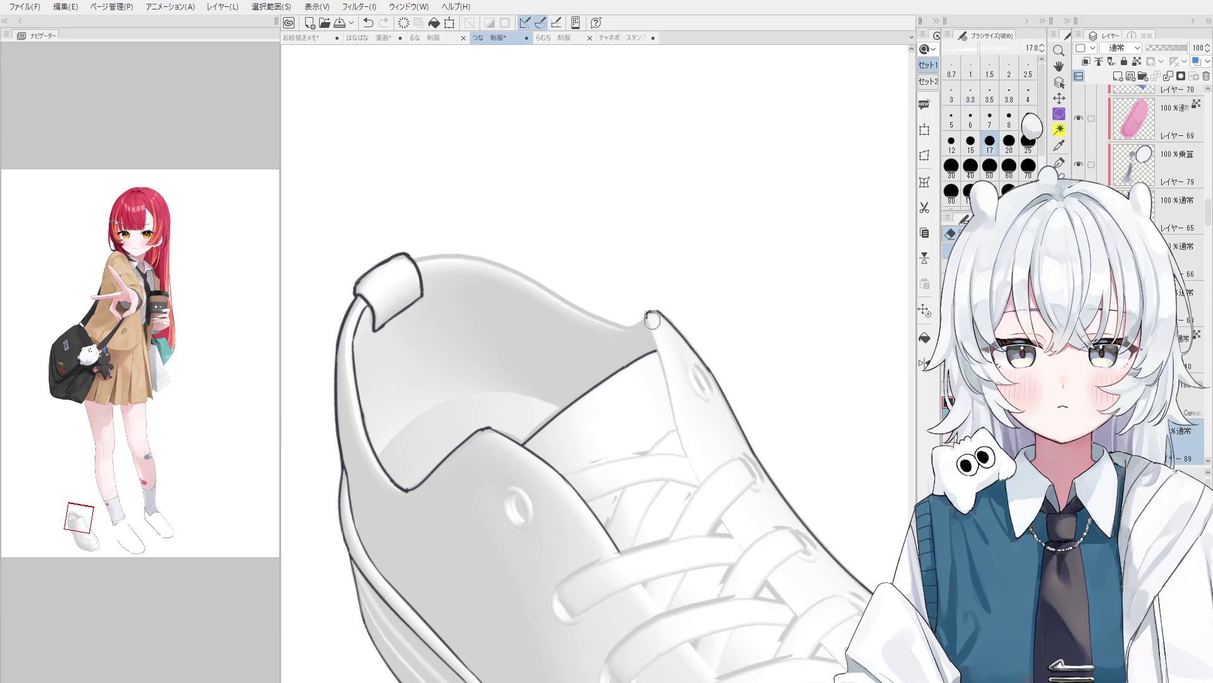
mouse_move(658, 311)
left_mouse_down()
mouse_move(646, 311)
mouse_move(668, 398)
left_mouse_up()
key("ctrl+z")
mouse_move(646, 314)
left_mouse_down()
mouse_move(694, 472)
mouse_move(587, 428)
left_mouse_up()
key("e")
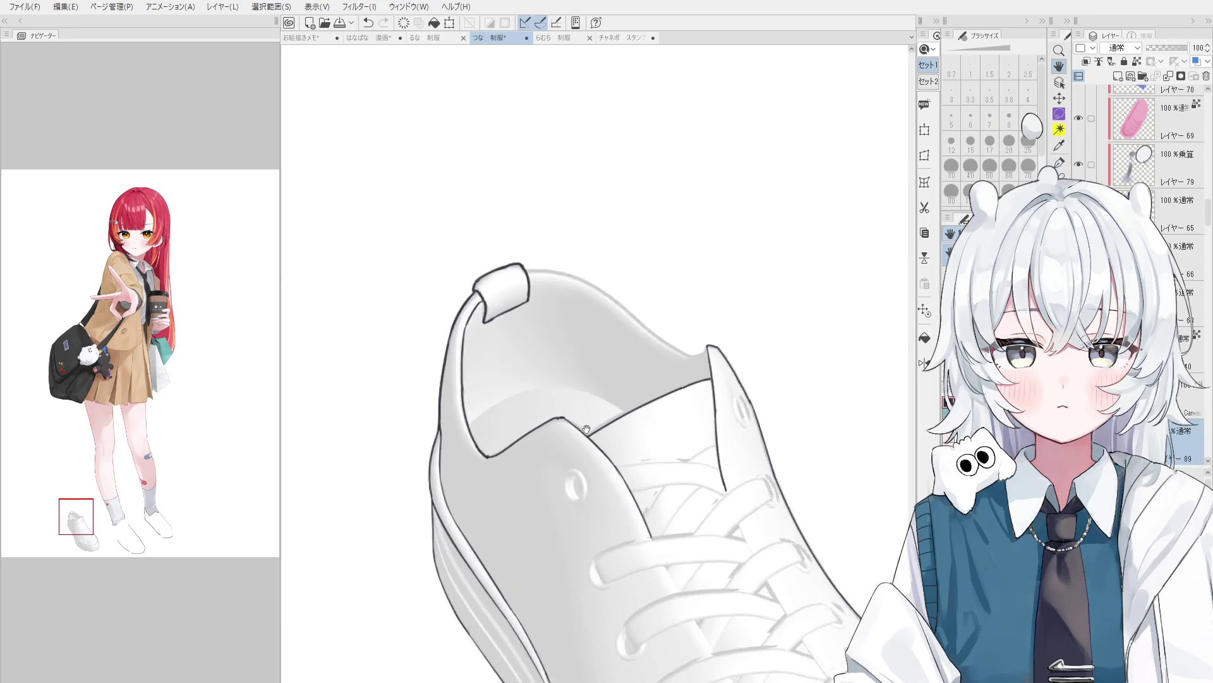
Try a first dark collar stroke with the fine pen, then undo it.
scroll(586, 428, "up", 1)
scroll(559, 398, "up", 1)
scroll(557, 394, "up", 1)
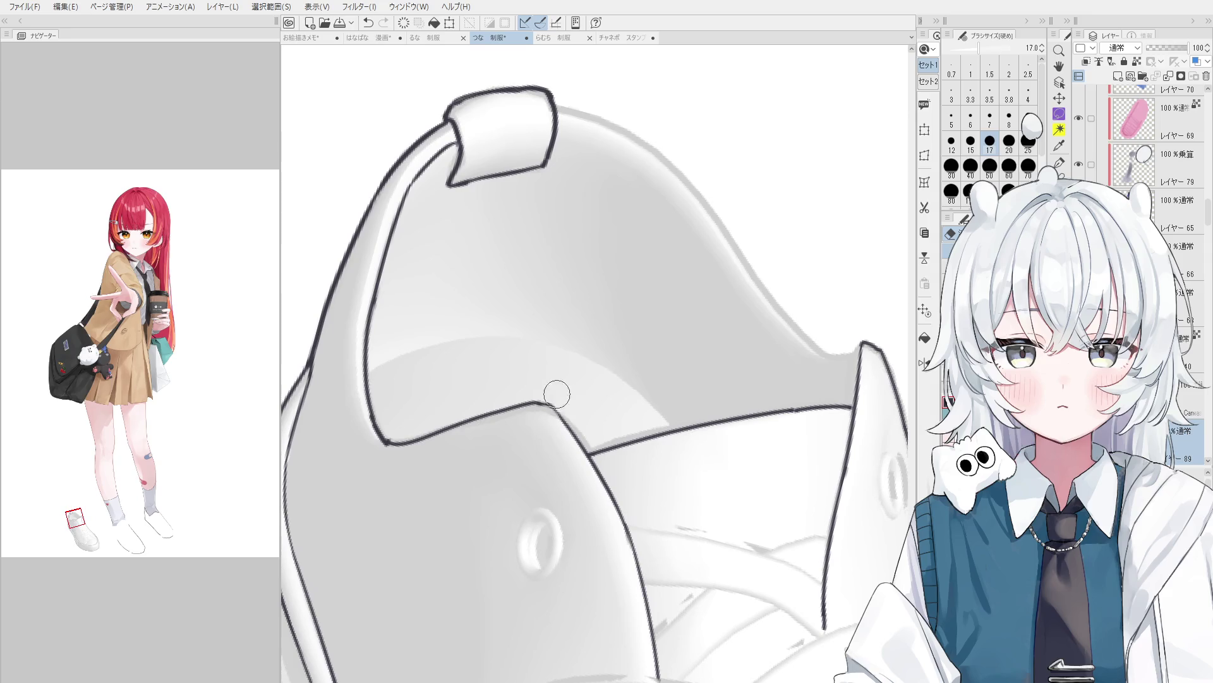
key("p")
left_click_drag(553, 405, 591, 450)
key("ctrl+z")
Rotate the view clockwise and ink a line up to the heel tab corner, then undo it.
scroll(570, 433, "down", 1)
scroll(641, 428, "down", 1)
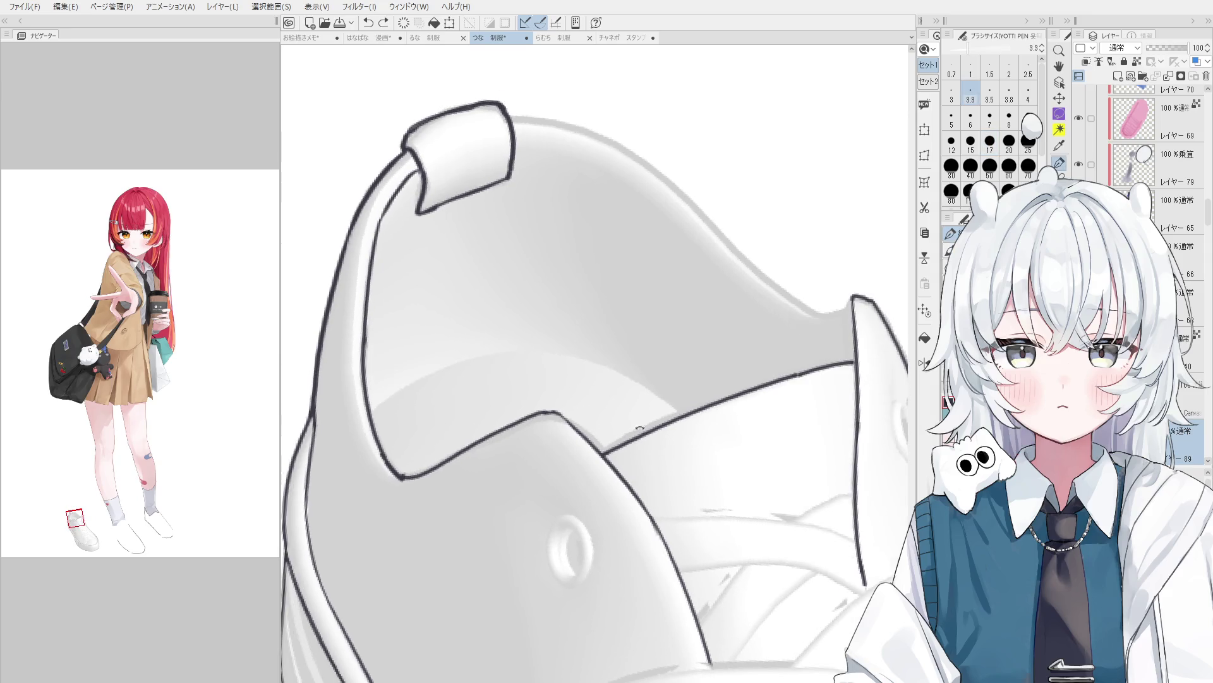
scroll(640, 428, "down", 1)
key("asciicircum")
Readjust the canvas rotation and ink the collar line down toward the tongue.
key("asciicircum")
mouse_move(775, 251)
left_mouse_down()
mouse_move(589, 265)
mouse_move(497, 191)
mouse_move(566, 291)
mouse_move(599, 428)
left_mouse_up()
key("ctrl+z")
key("minus")
key("ctrl+z")
mouse_move(556, 291)
left_mouse_down()
mouse_move(599, 432)
mouse_move(641, 457)
mouse_move(647, 329)
left_mouse_up()
scroll(641, 456, "down", 3)
key("asciicircum")
Alternate between the eraser and fine pen while adjusting the view of the tongue edge.
key("e")
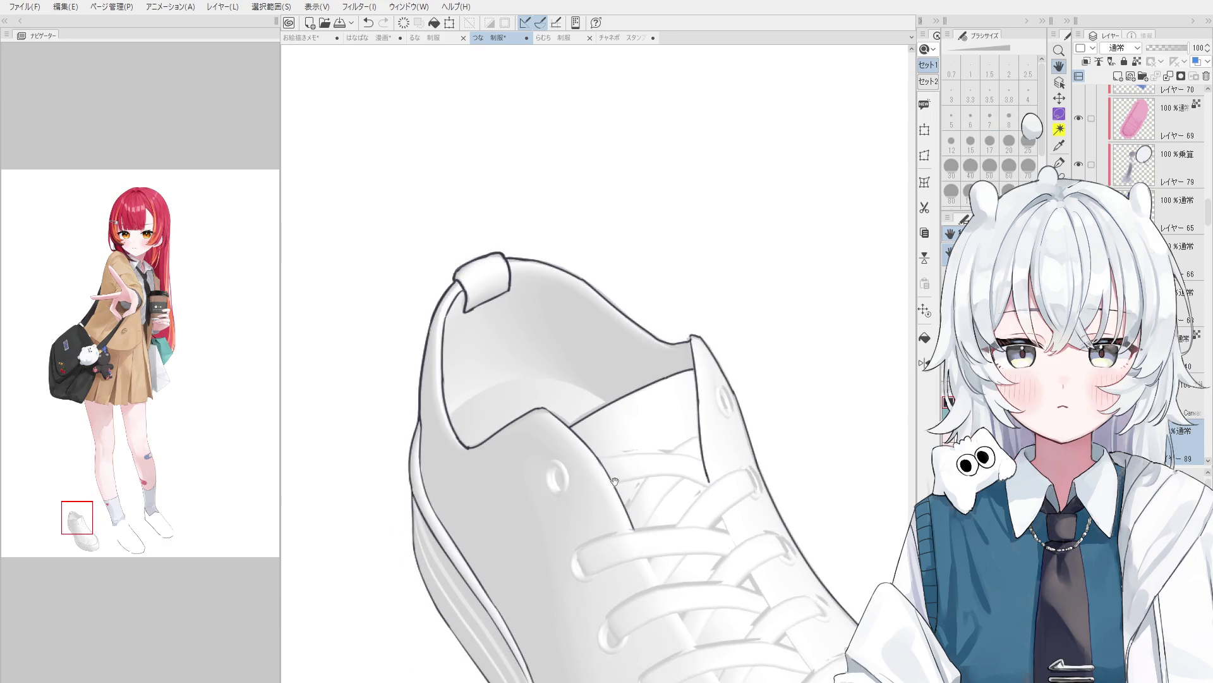
scroll(614, 482, "up", 2)
key("p")
scroll(640, 346, "up", 2)
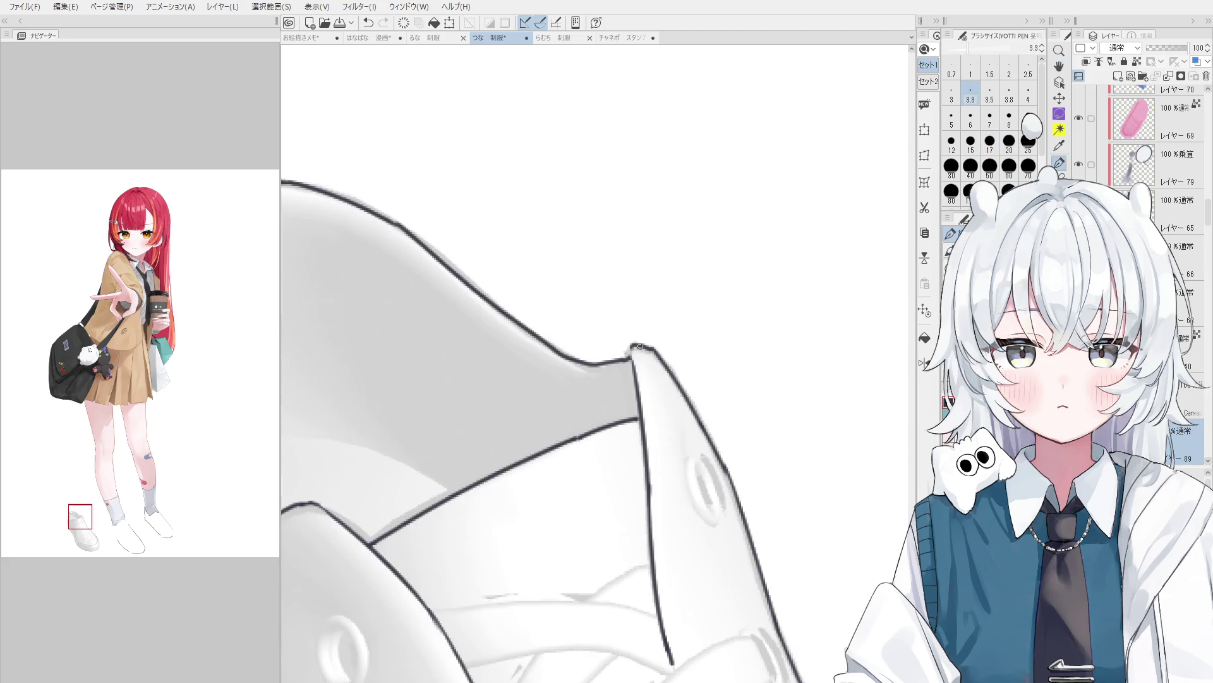
scroll(641, 346, "down", 2)
key("e")
scroll(641, 363, "up", 2)
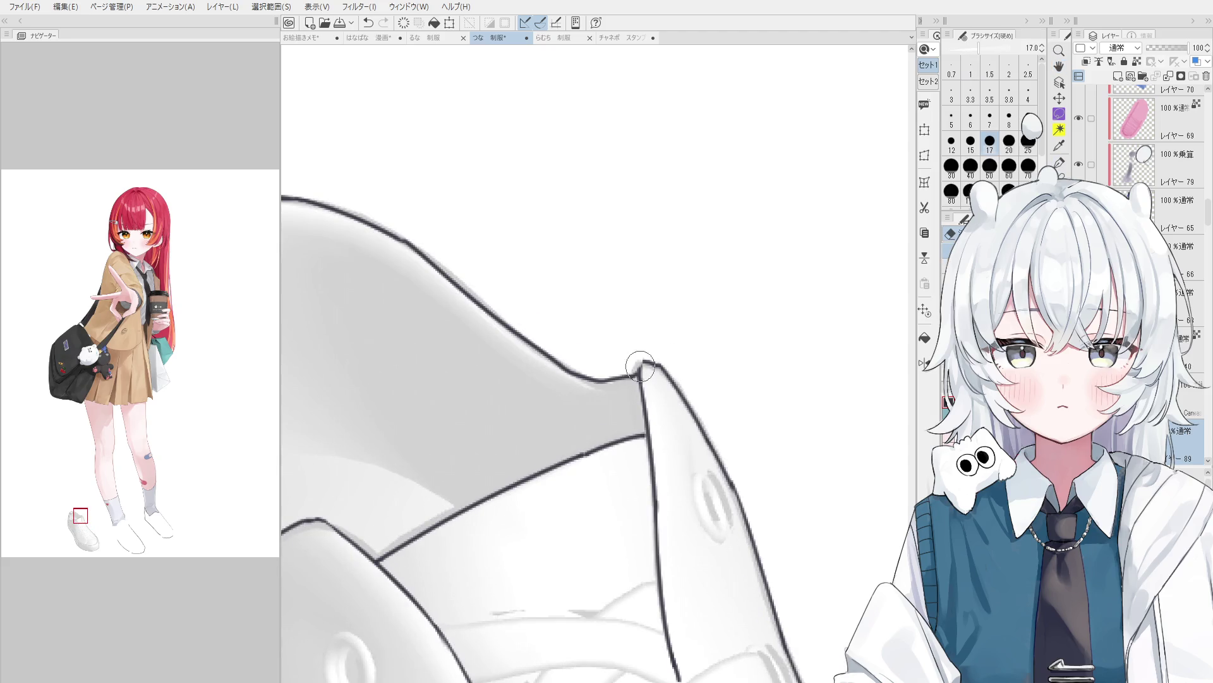
scroll(641, 366, "down", 1)
scroll(640, 342, "down", 1)
Shrink the eraser to size 8 and swap between the pen and the eraser.
key("bracketleft")
key("bracketleft")
key("bracketleft")
scroll(640, 319, "down", 1)
scroll(631, 307, "up", 1)
key("p")
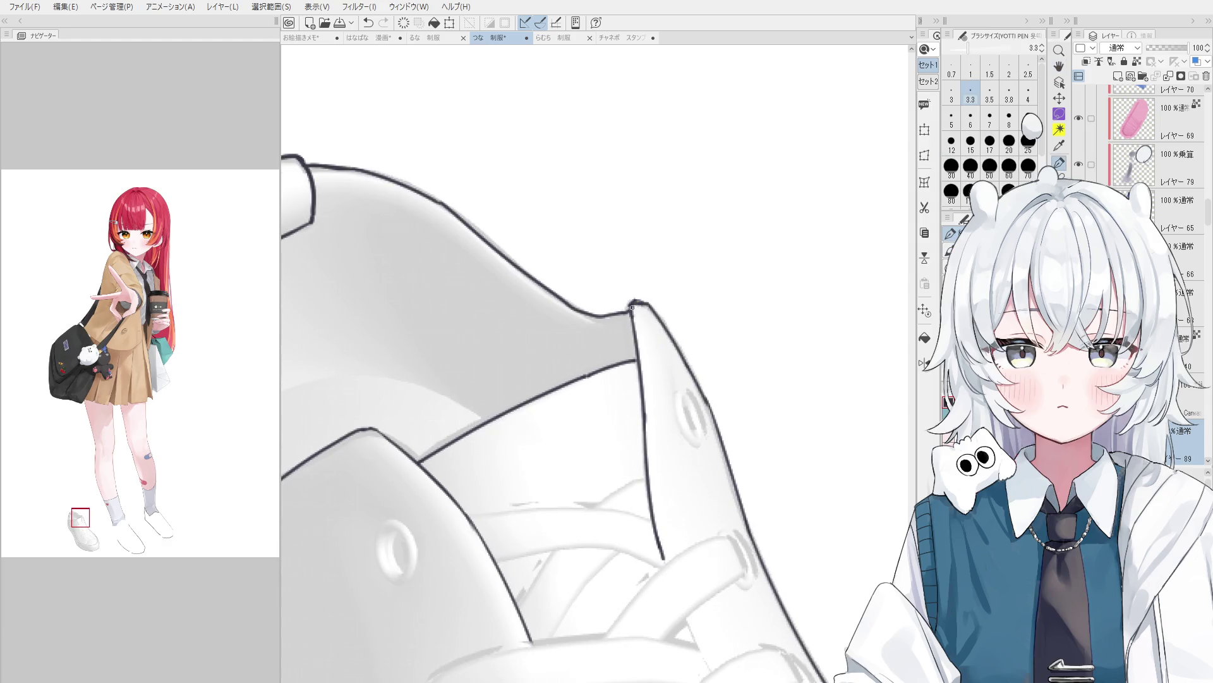
scroll(642, 325, "down", 2)
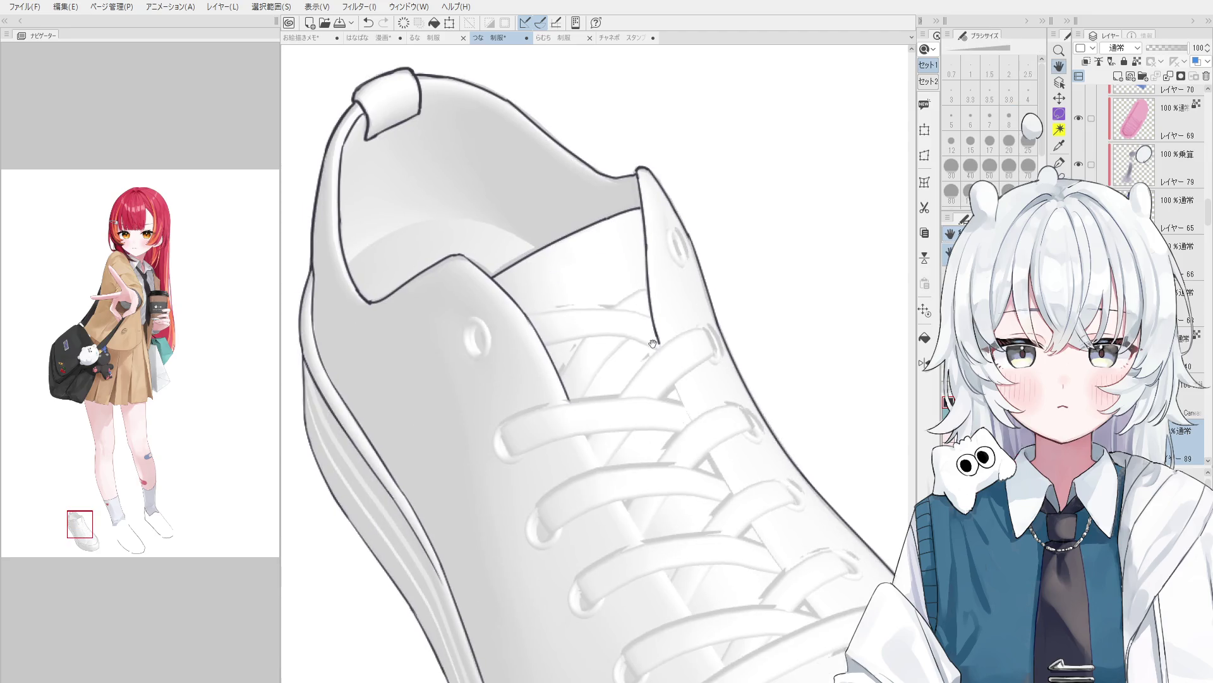
key("e")
key("p")
Erase a stray bit of the tongue-edge line and bring the laces into view.
left_click_drag(651, 281, 663, 353)
key("e")
scroll(643, 285, "up", 1)
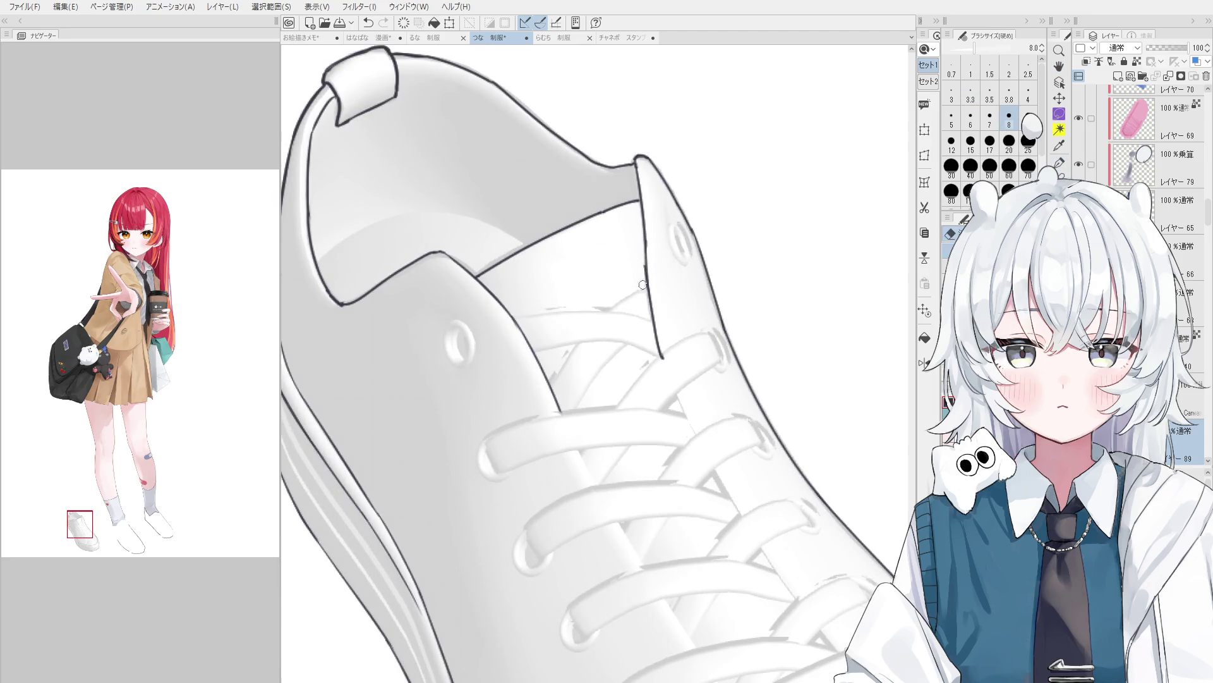
scroll(657, 296, "down", 2)
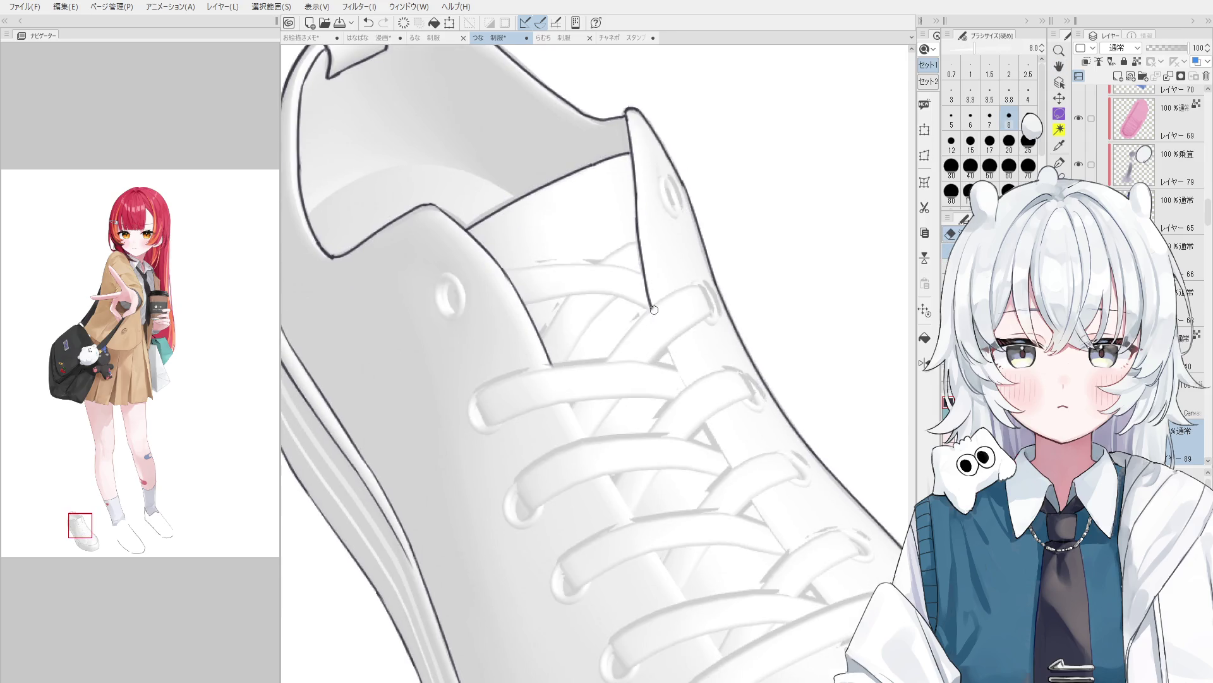
left_click_drag(636, 374, 645, 349)
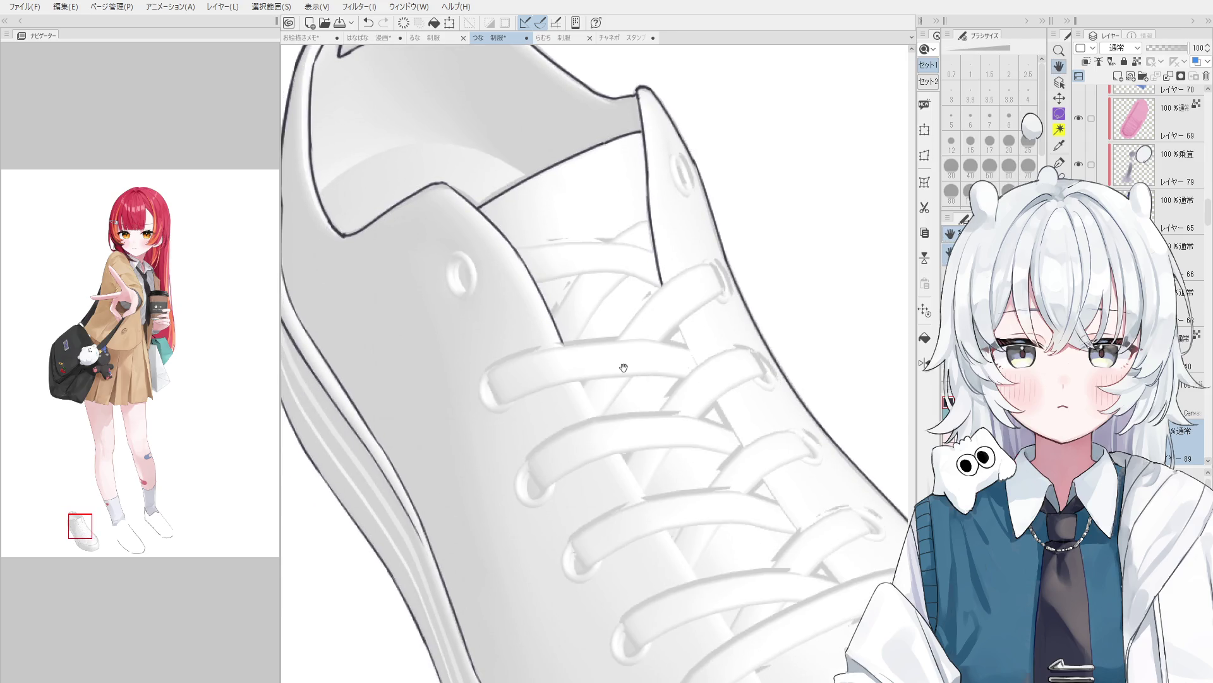